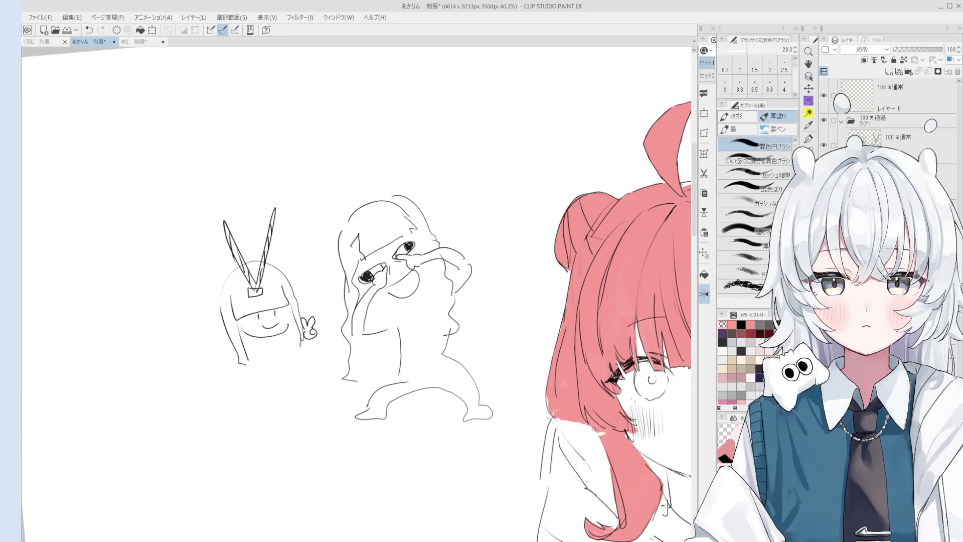
Step: Paint pink over the hair edge and a hair lock with the ガッシュ細筆 and 混色円ブラシ brushes
key("ctrl+z")
left_click(755, 172)
left_click_drag(552, 417, 600, 431)
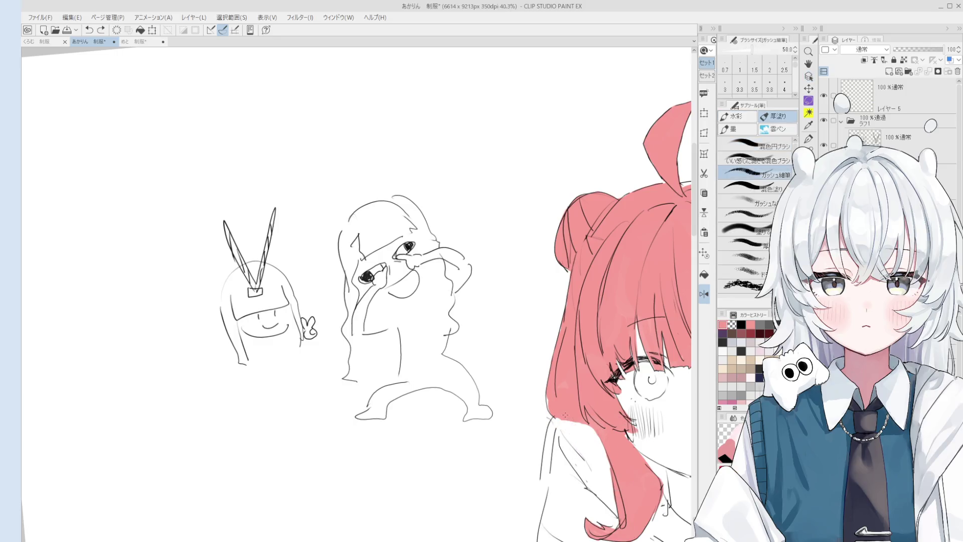
scroll(276, 291, "down", 3)
left_click(755, 145)
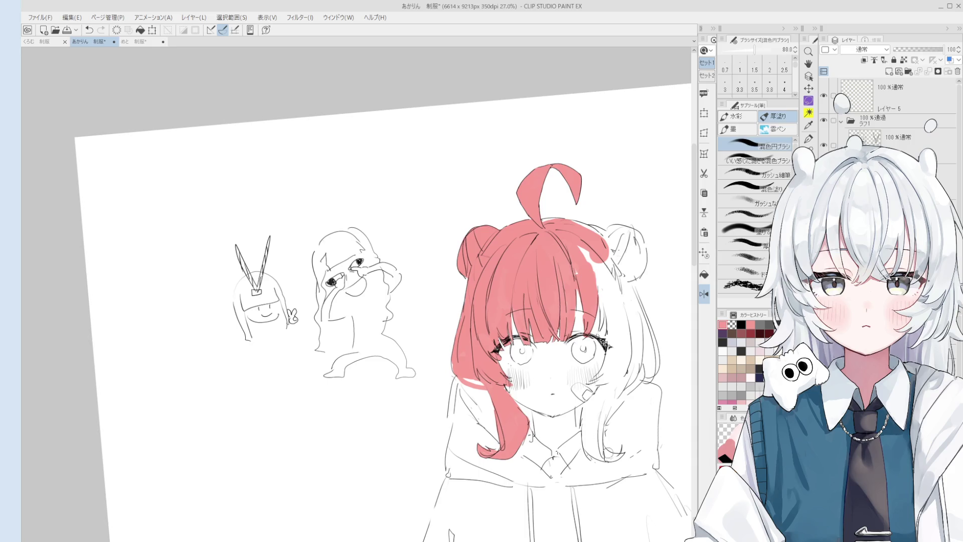
scroll(611, 456, "up", 3)
mouse_move(627, 462)
left_mouse_down()
mouse_move(572, 422)
mouse_move(567, 391)
mouse_move(559, 396)
mouse_move(556, 381)
mouse_move(604, 354)
left_mouse_up()
Step: Resize the brush and add pink strokes up the left hair locks
key("]")
key("]")
key("[")
key("[")
key("[")
left_click_drag(459, 373, 484, 421)
scroll(514, 436, "down", 2)
key("]")
key("]")
key("]")
mouse_move(573, 424)
left_mouse_down()
mouse_move(567, 391)
mouse_move(573, 409)
mouse_move(598, 346)
mouse_move(576, 375)
left_mouse_up()
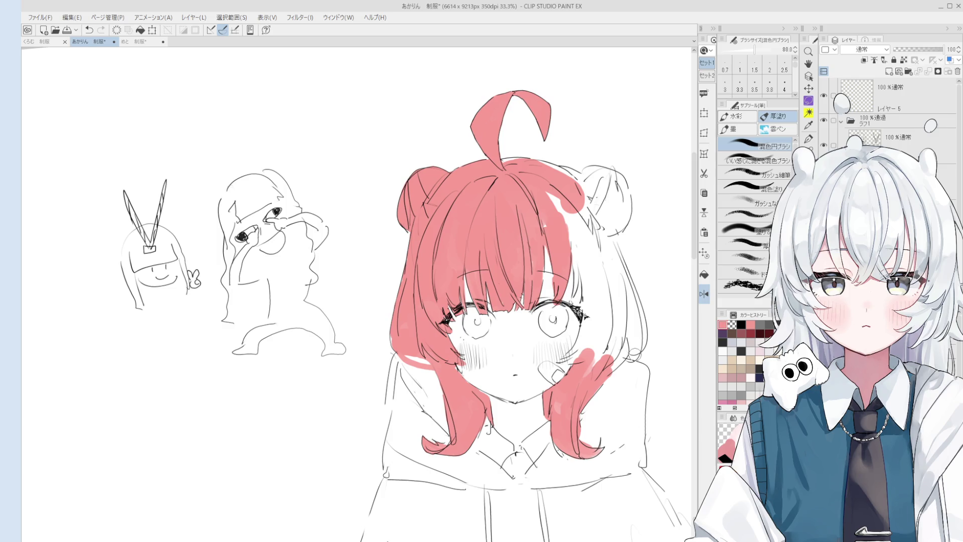
Step: Paint pink on the hair strand beside the cheek with a slightly larger brush
key("ctrl+minus")
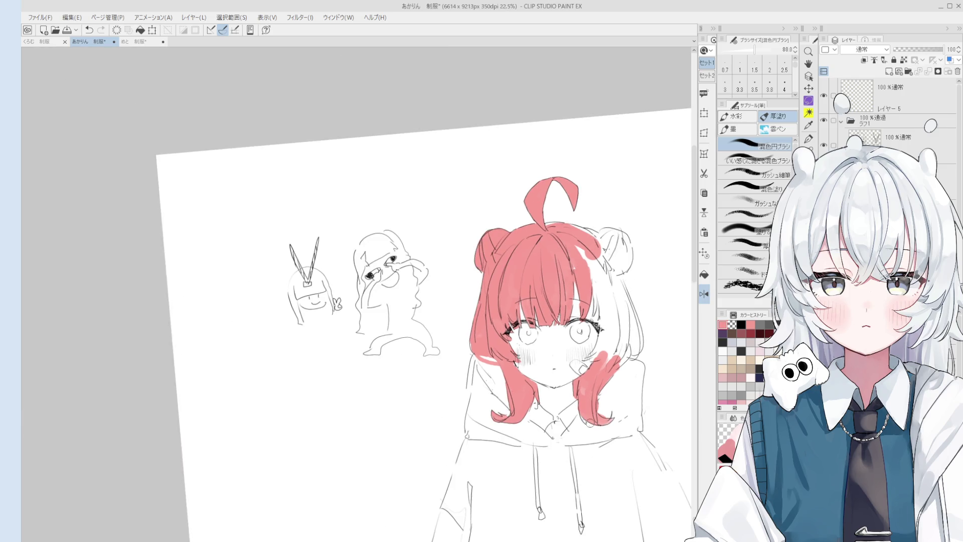
key("bracketright")
key("ctrl+plus")
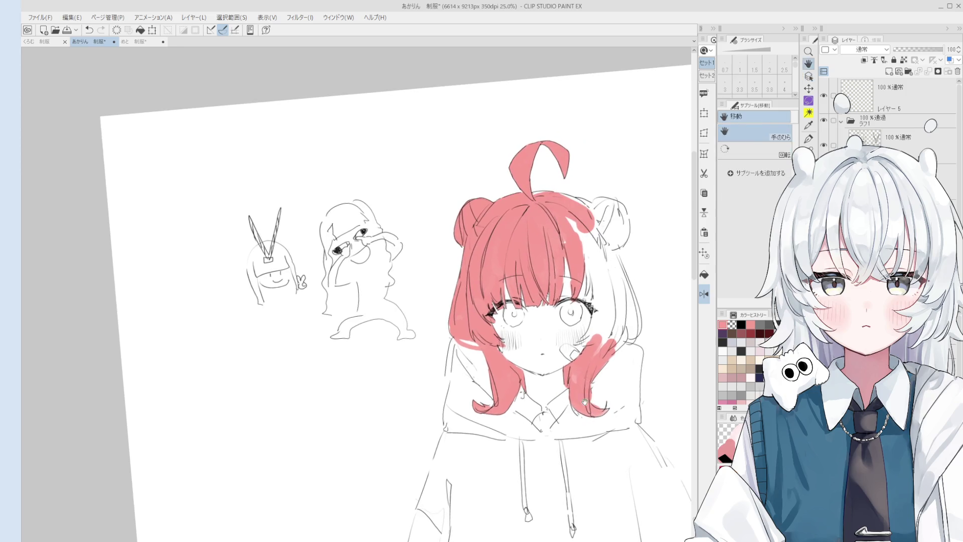
key("bracketleft")
key("bracketleft")
key("bracketleft")
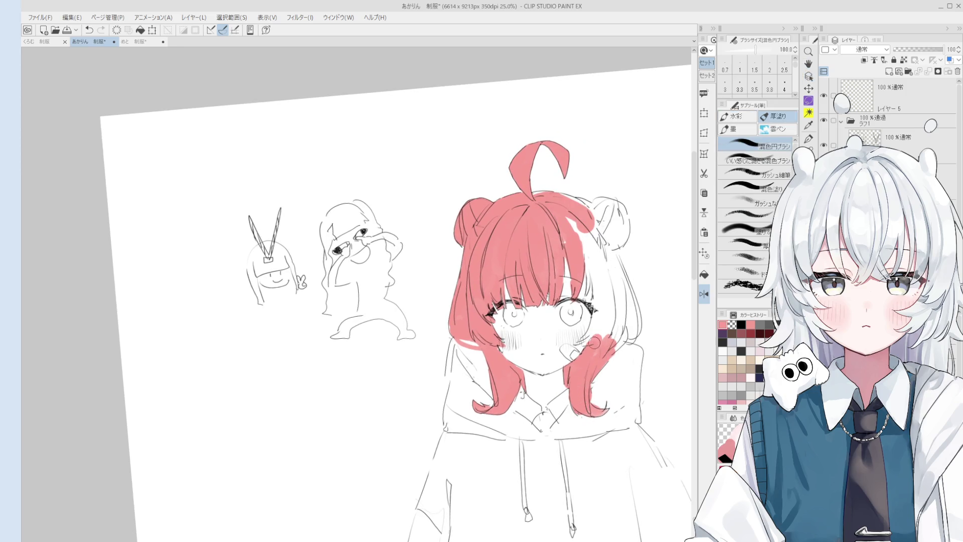
key("bracketright")
mouse_move(585, 344)
left_mouse_down()
mouse_move(603, 314)
mouse_move(594, 311)
mouse_move(602, 286)
mouse_move(600, 300)
left_mouse_up()
key("bracketright")
key("bracketright")
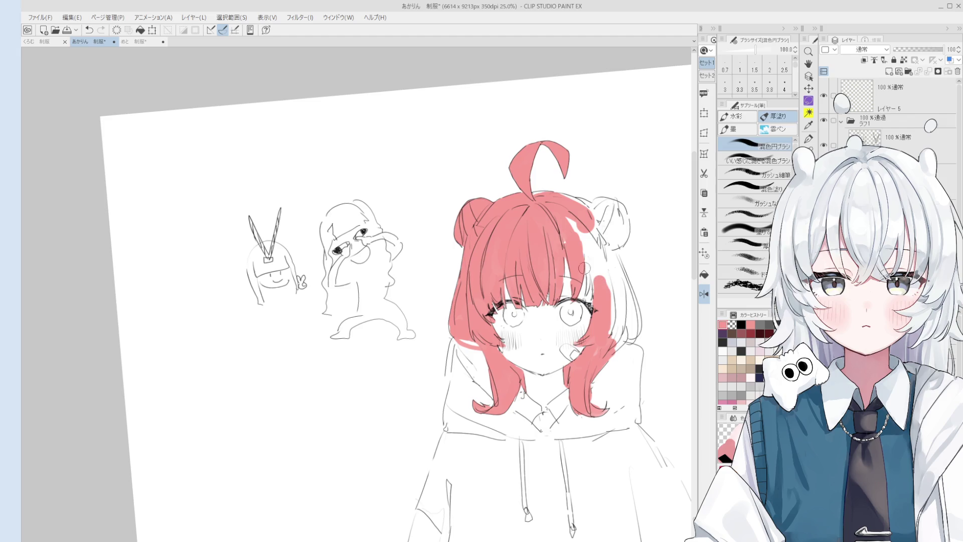
Step: Try a thin pink stroke in the hair gap with a smaller brush, then undo it
scroll(562, 175, "up", 1)
key("e")
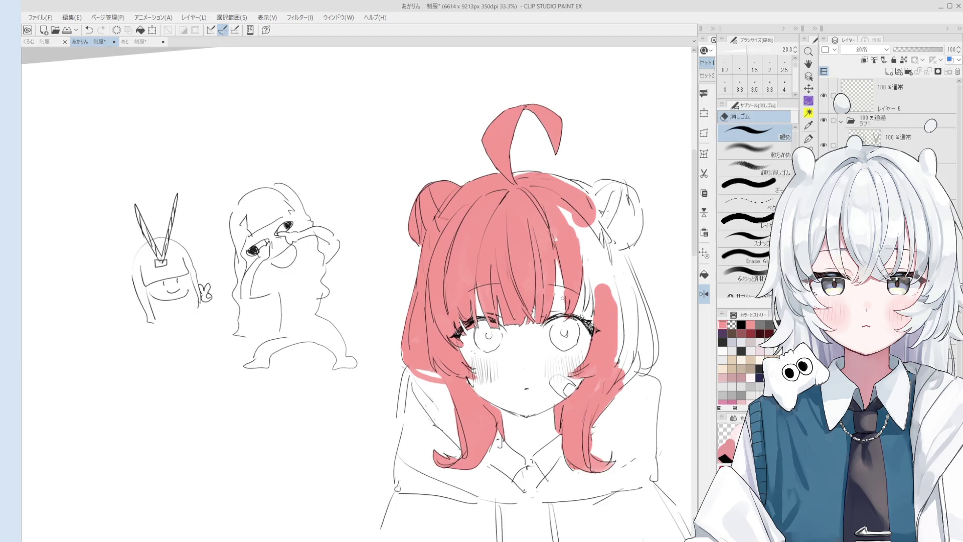
scroll(562, 290, "up", 1)
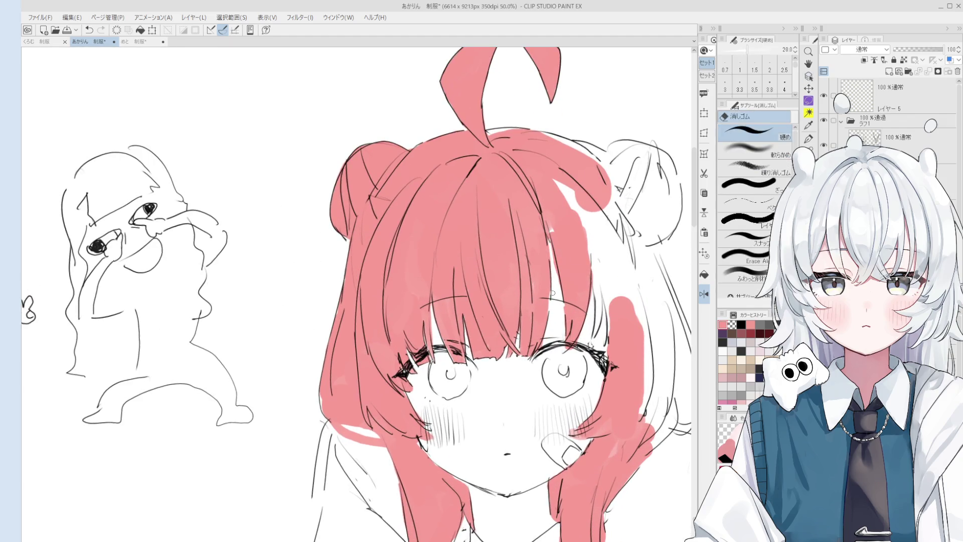
key("b")
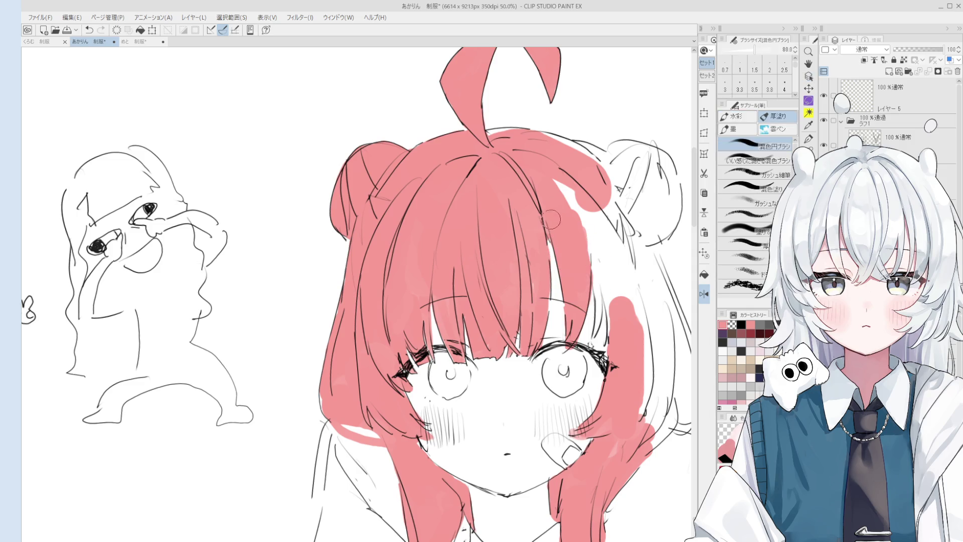
key("bracketleft")
left_click_drag(594, 271, 597, 336)
key("ctrl+z")
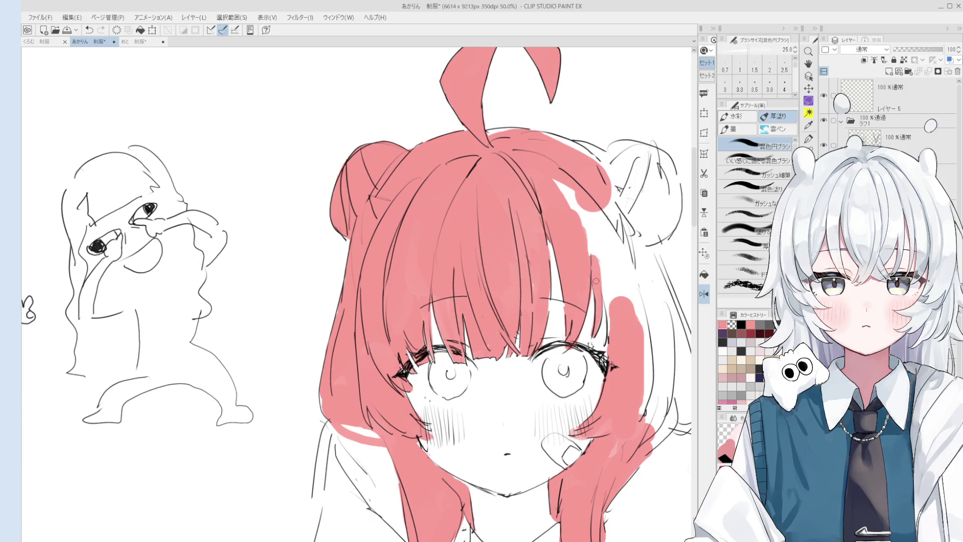
key("e")
key("b")
Step: Paint the right hair bun and the right side of the hair pink with a larger brush
mouse_move(613, 318)
left_mouse_down()
mouse_move(569, 334)
mouse_move(566, 261)
mouse_move(526, 206)
mouse_move(596, 321)
mouse_move(538, 372)
left_mouse_up()
key("bracketright")
key("bracketright")
key("bracketright")
scroll(596, 320, "down", 1)
key("bracketright")
key("bracketright")
mouse_move(532, 288)
left_mouse_down()
mouse_move(521, 251)
mouse_move(537, 246)
mouse_move(551, 301)
mouse_move(512, 286)
left_mouse_up()
key("bracketleft")
key("bracketleft")
key("bracketleft")
mouse_move(572, 331)
left_mouse_down()
mouse_move(557, 401)
mouse_move(565, 421)
left_mouse_up()
scroll(557, 401, "down", 3)
key("bracketright")
key("bracketright")
mouse_move(549, 291)
left_mouse_down()
mouse_move(546, 396)
mouse_move(564, 313)
mouse_move(549, 283)
left_mouse_up()
key("bracketleft")
key("bracketleft")
key("bracketleft")
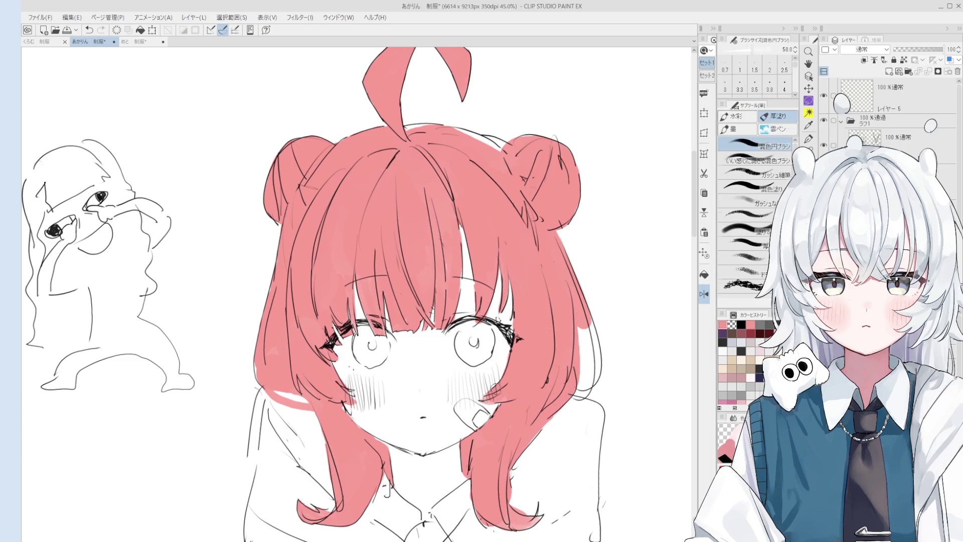
Step: Fill the gap between the bangs and repaint the right hair edge in pink
left_click_drag(548, 349, 564, 285)
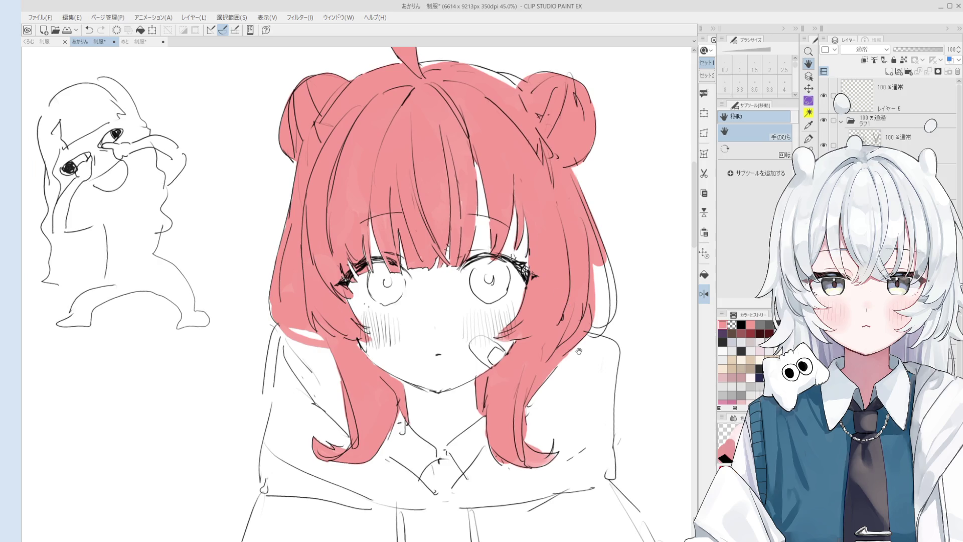
scroll(578, 351, "down", 1)
key("b")
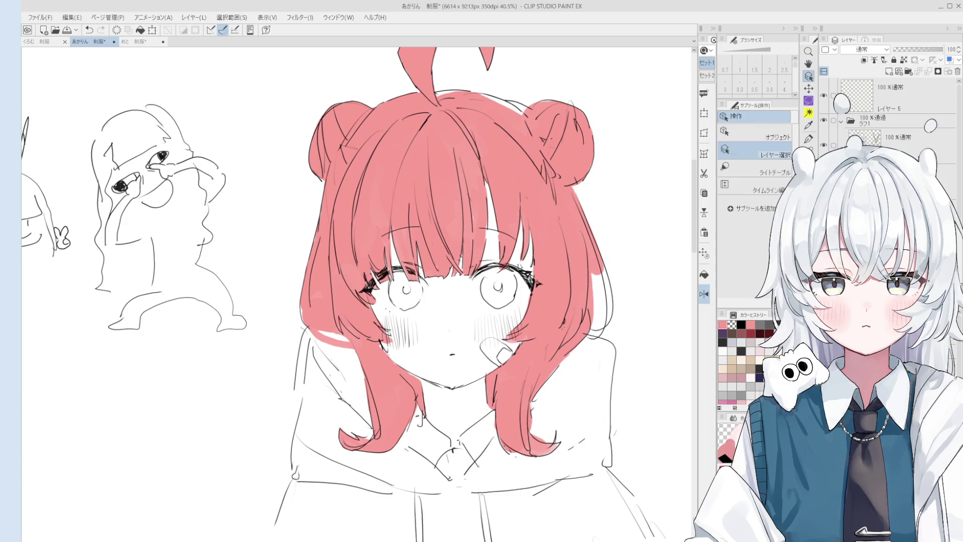
scroll(517, 226, "up", 1)
left_click_drag(480, 228, 481, 253)
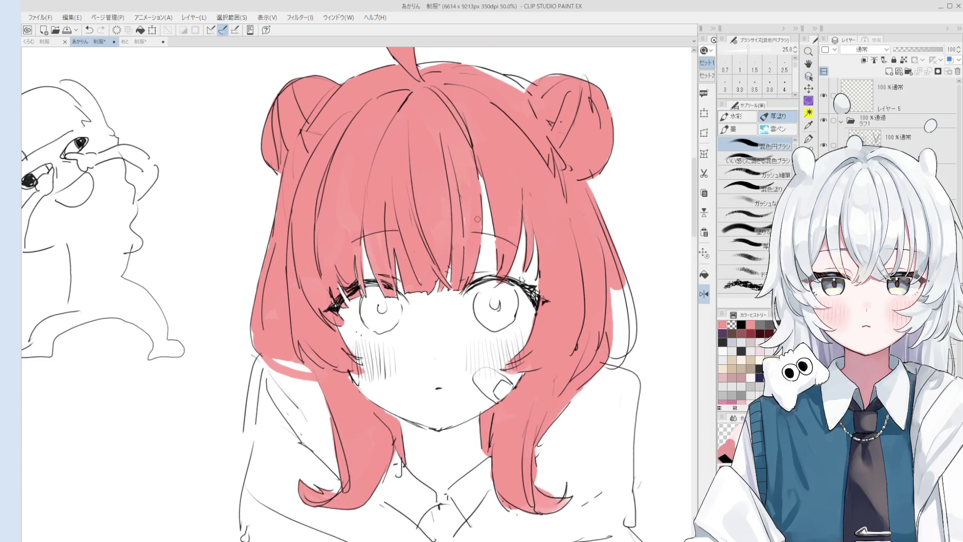
scroll(507, 441, "down", 3)
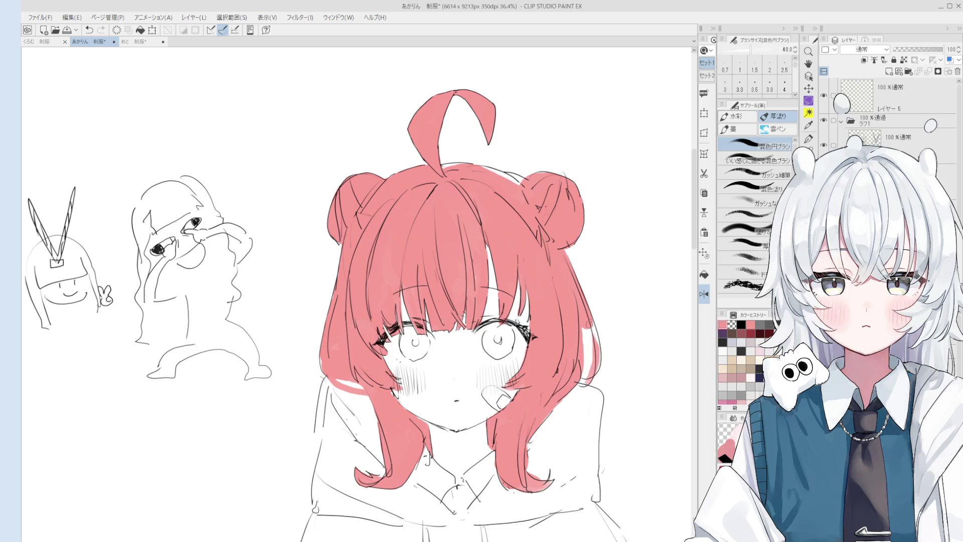
left_click_drag(592, 312, 597, 377)
key("ctrl+z")
key("bracketleft")
mouse_move(591, 324)
left_mouse_down()
mouse_move(600, 369)
mouse_move(577, 390)
mouse_move(627, 361)
left_mouse_up()
key("e")
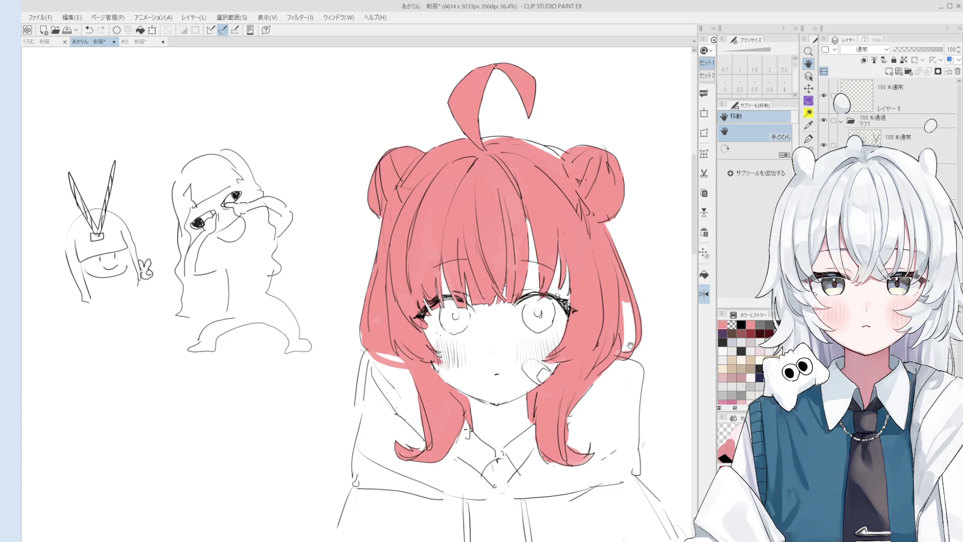
Step: Erase the pink overflowing the right hair edge with the Erase Along Edges eraser
scroll(630, 346, "up", 4)
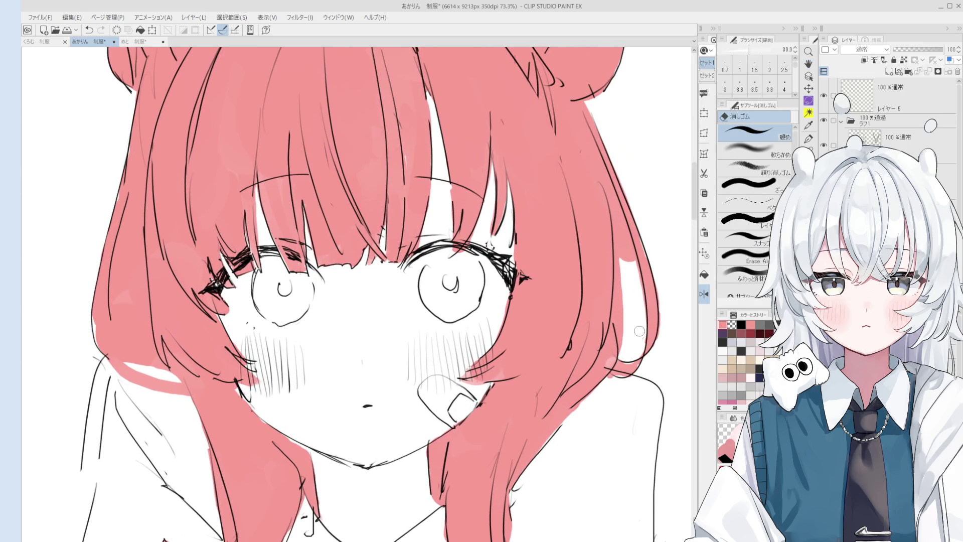
left_click(747, 255)
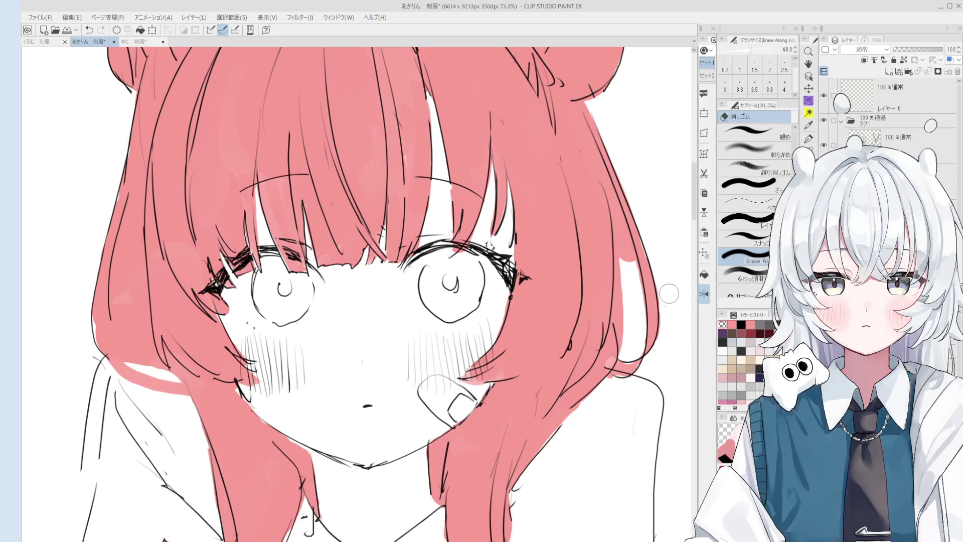
scroll(664, 345, "down", 1)
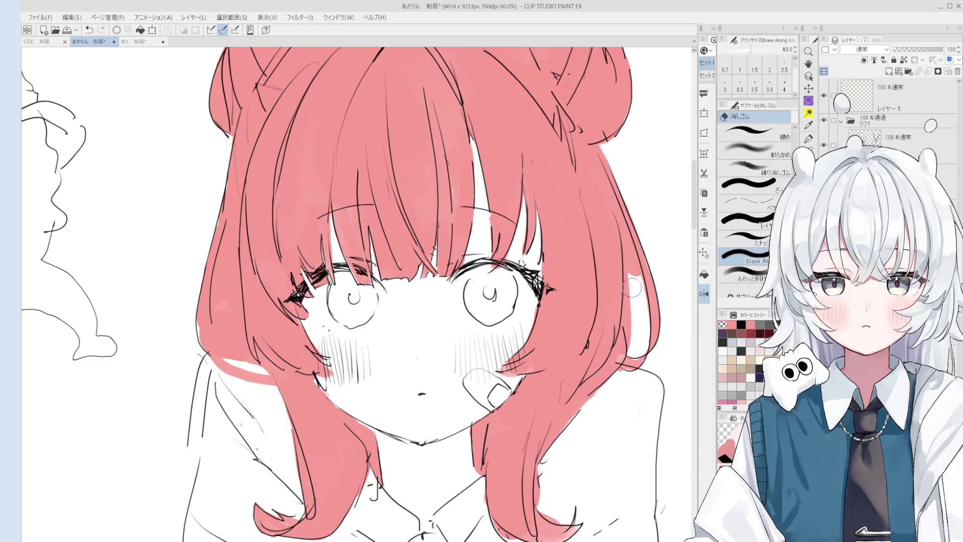
scroll(632, 288, "down", 1)
left_click_drag(631, 331, 622, 234)
left_click_drag(635, 285, 643, 311)
scroll(633, 296, "down", 2)
Step: Touch up pink along the right hair edge with the 混色円ブラシ brush
key("b")
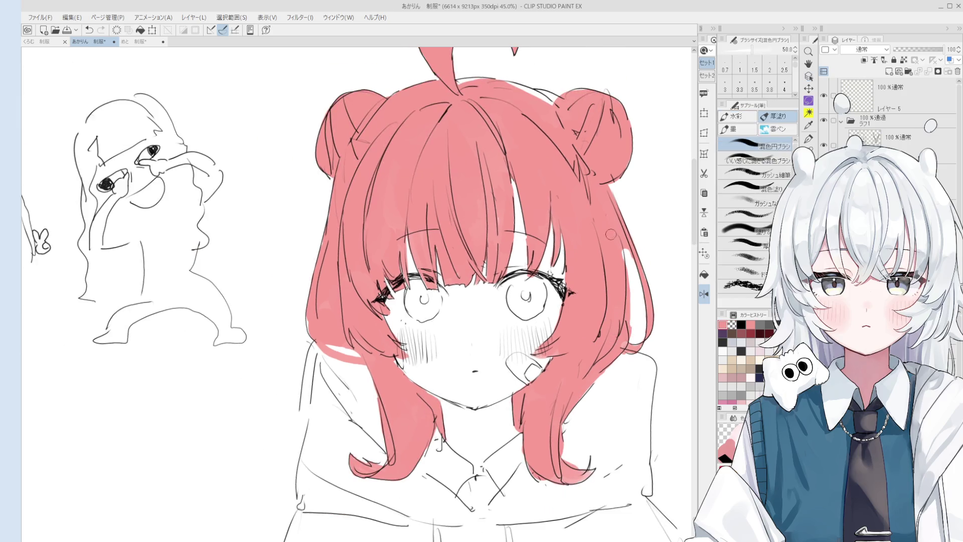
mouse_move(622, 251)
left_mouse_down()
mouse_move(627, 326)
mouse_move(635, 318)
left_mouse_up()
scroll(638, 311, "down", 1)
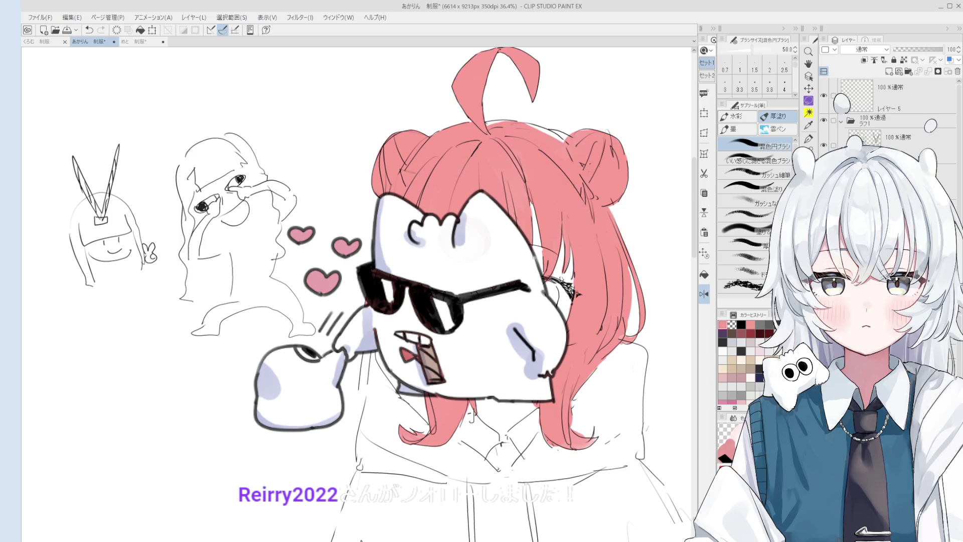
scroll(359, 291, "up", 2)
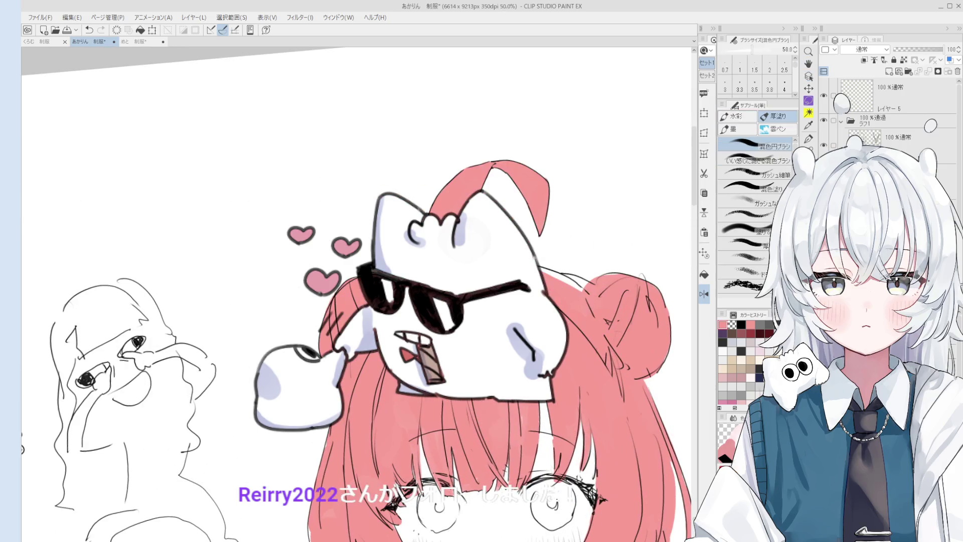
scroll(356, 291, "down", 1)
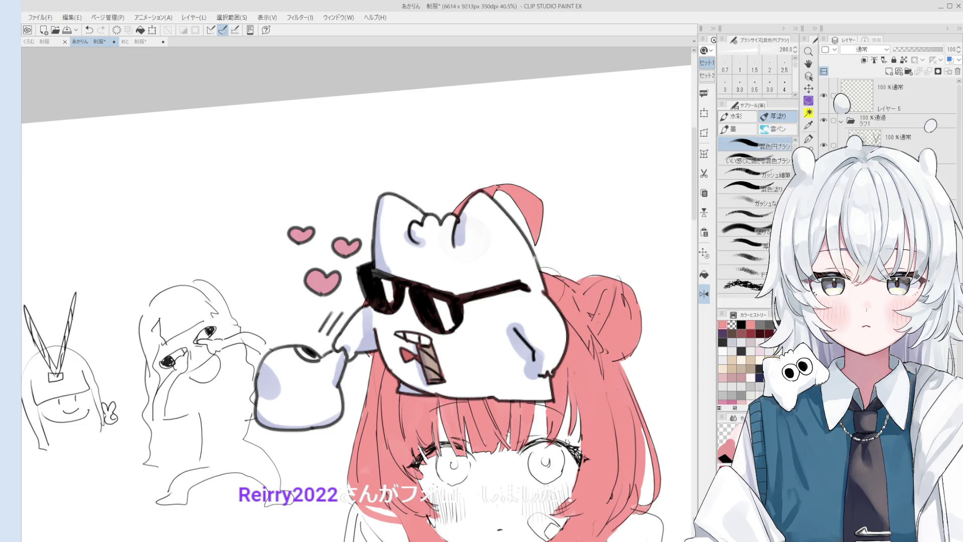
scroll(357, 291, "up", 1)
key("e")
key("minus")
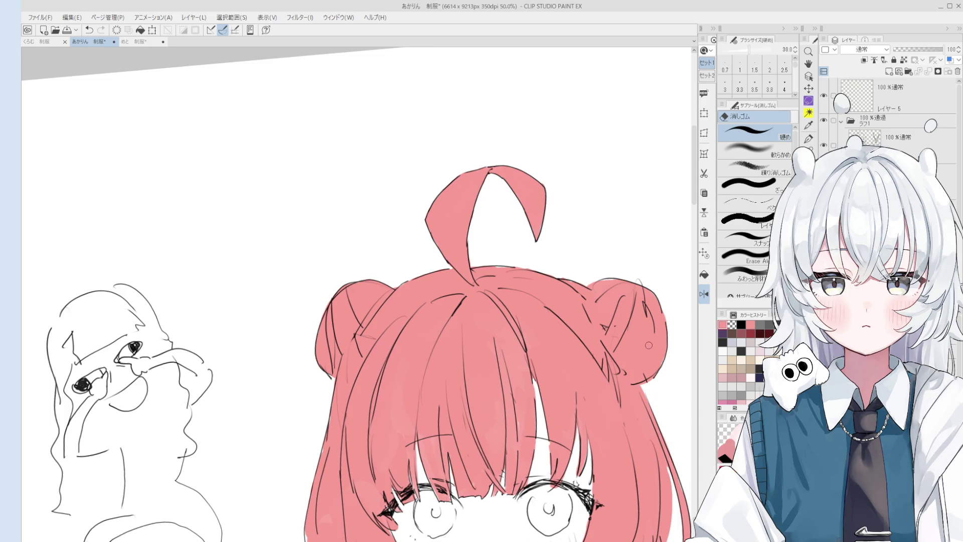
Step: Ink a line along the hair's right edge with the pen, redrawing it once
mouse_move(645, 350)
left_mouse_down()
mouse_move(622, 399)
mouse_move(585, 438)
mouse_move(535, 474)
mouse_move(506, 451)
left_mouse_up()
key("o")
scroll(496, 401, "up", 2)
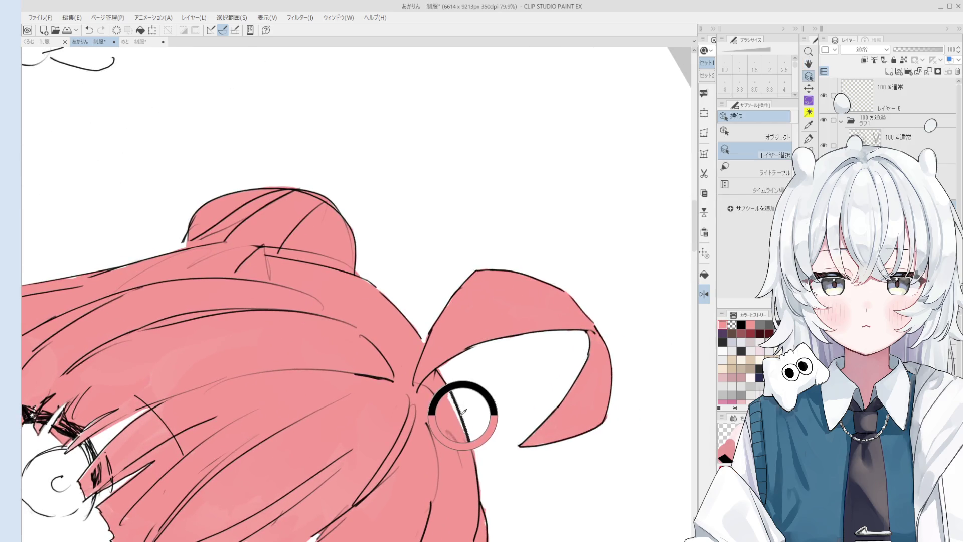
key("p")
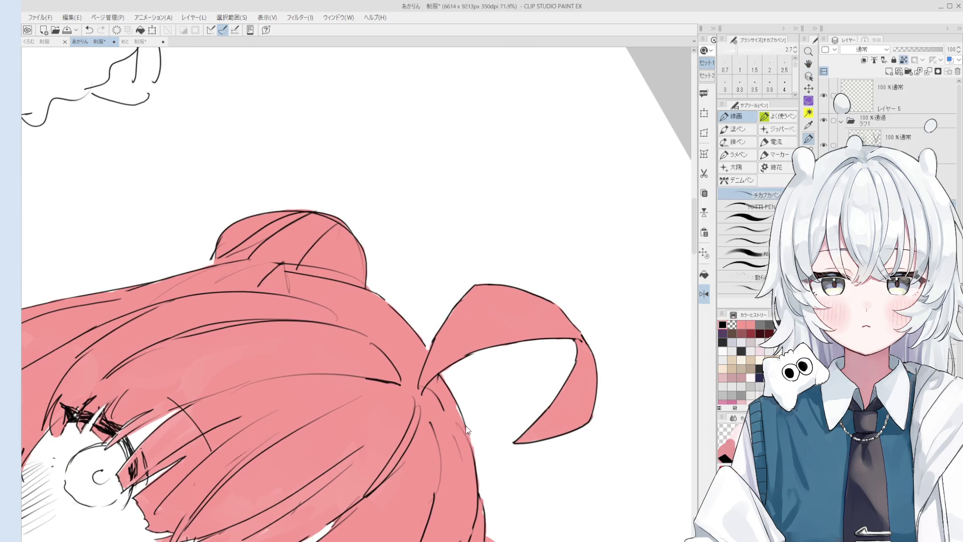
left_click_drag(460, 414, 487, 517)
key("ctrl+z")
left_click_drag(484, 397, 514, 484)
Step: Rotate the canvas view to a drawing angle and back upright
key("e")
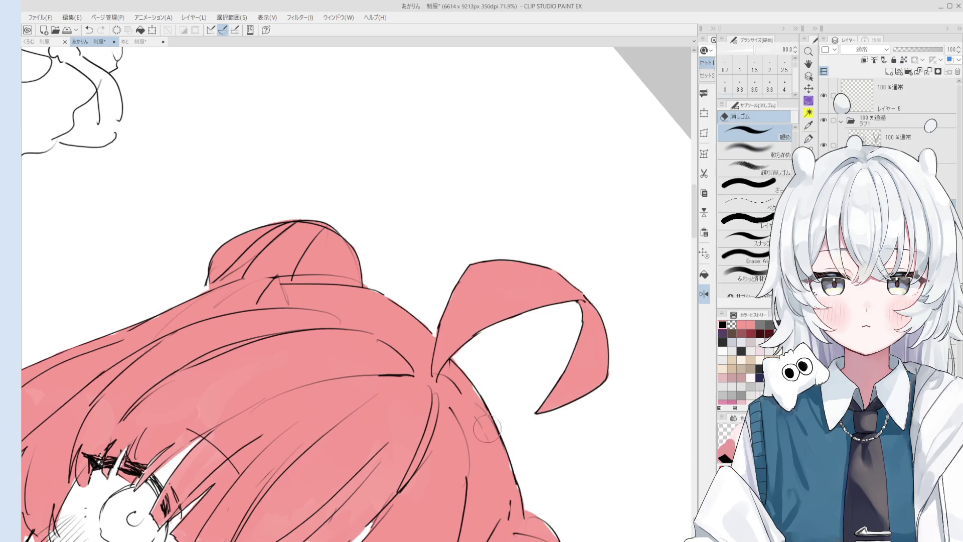
key("p")
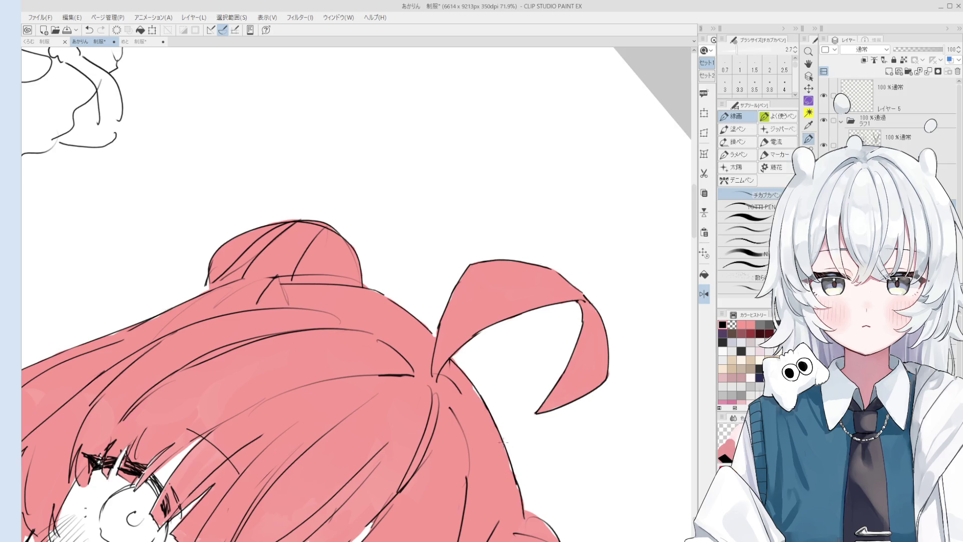
key("minus")
key("asciicircum")
scroll(564, 414, "up", 1)
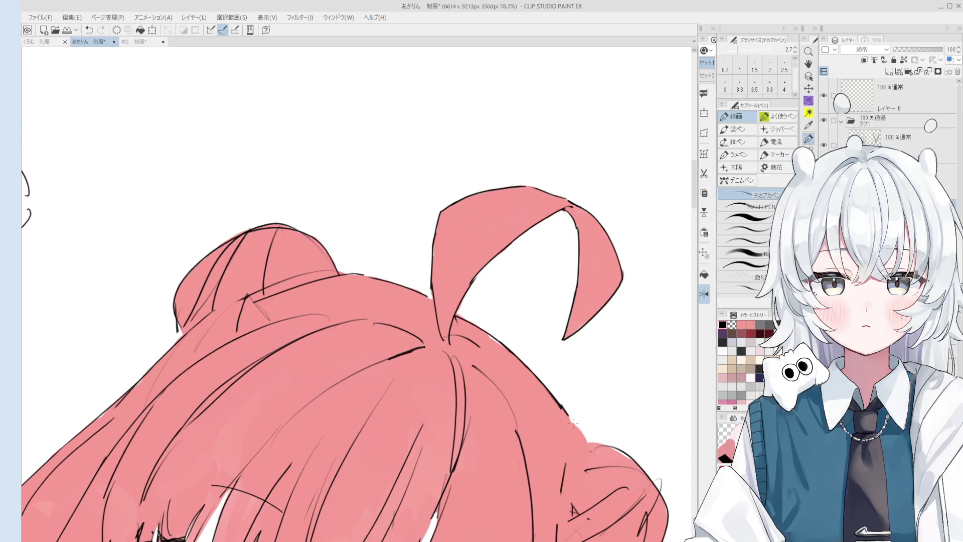
scroll(564, 414, "down", 4)
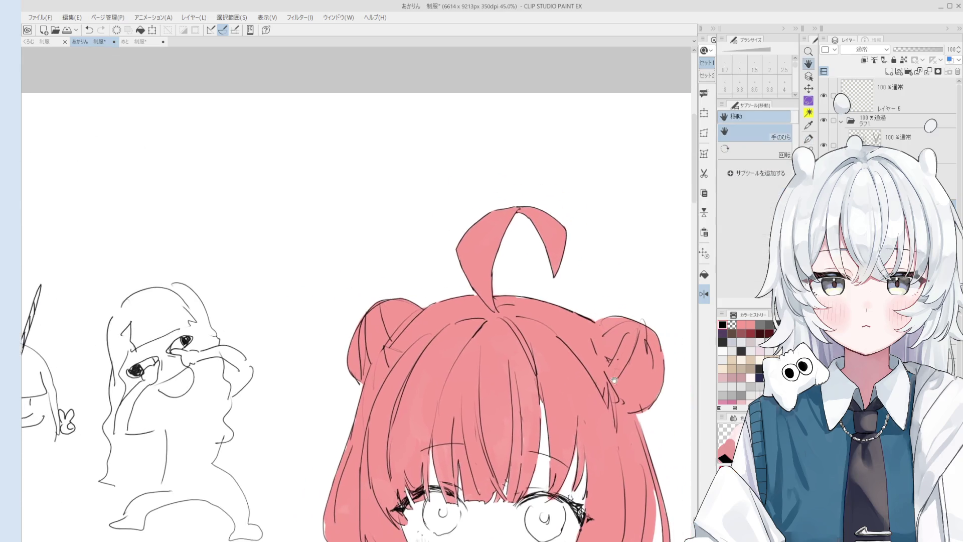
scroll(624, 356, "up", 3)
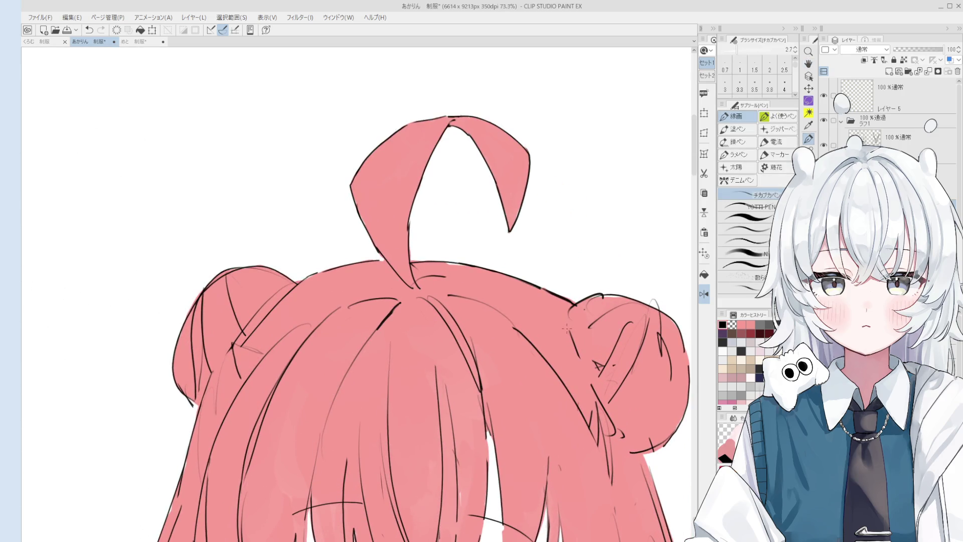
key("e")
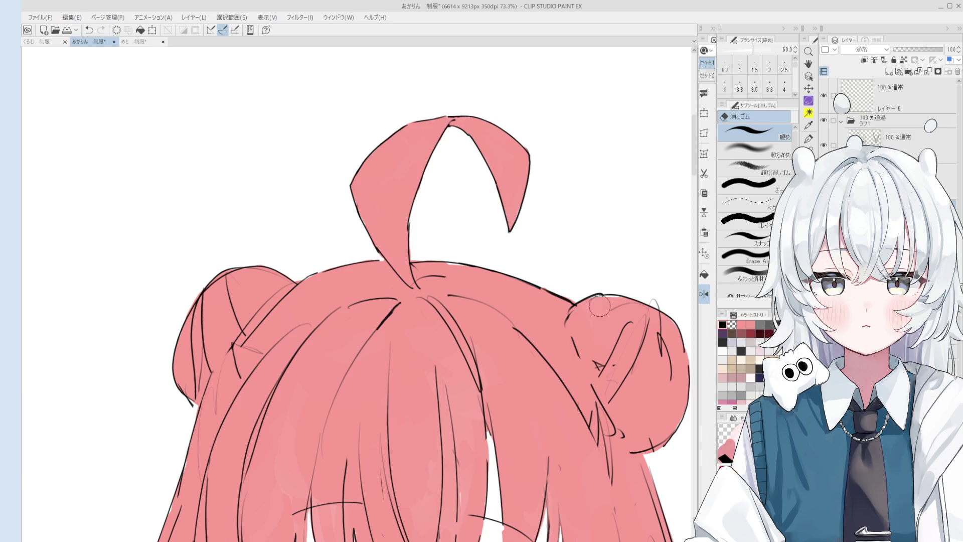
key("p")
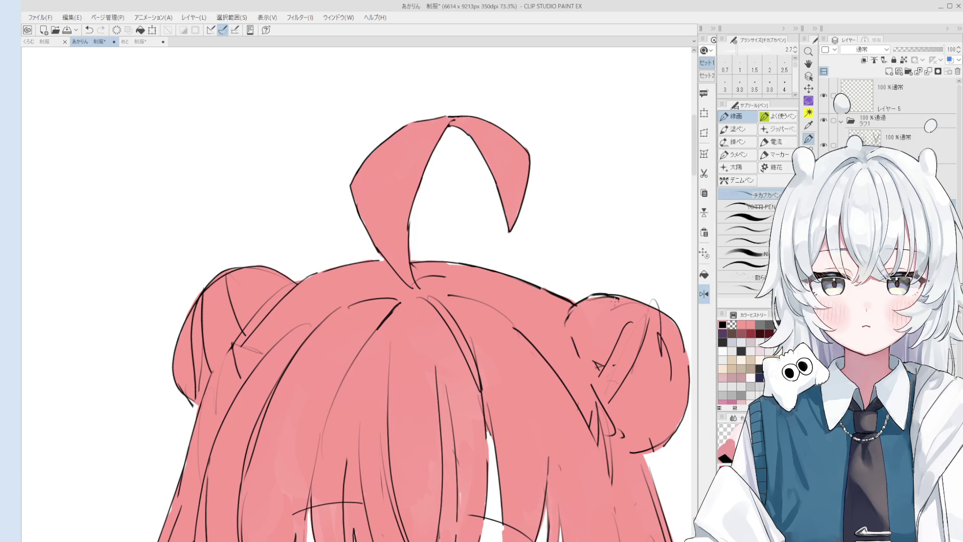
left_click_drag(613, 300, 562, 457)
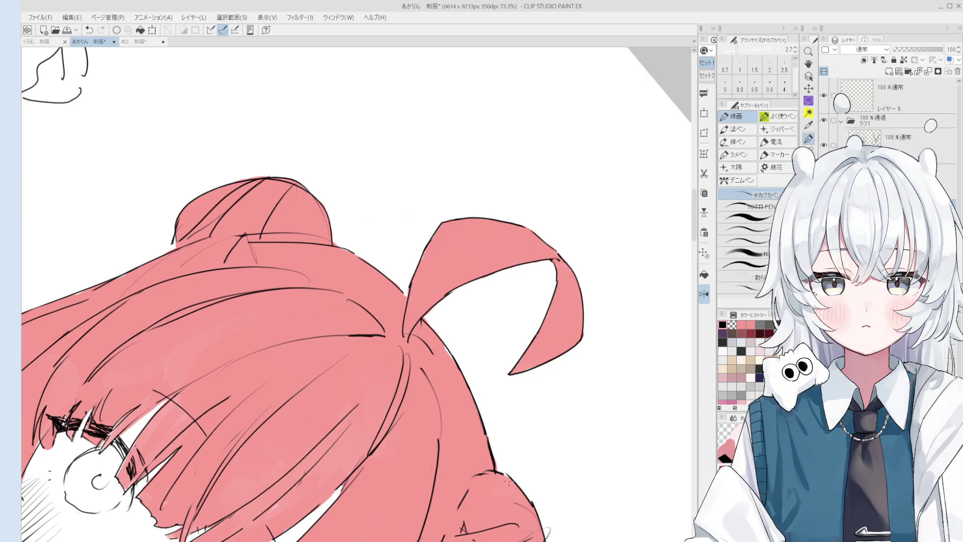
left_click_drag(532, 502, 583, 482)
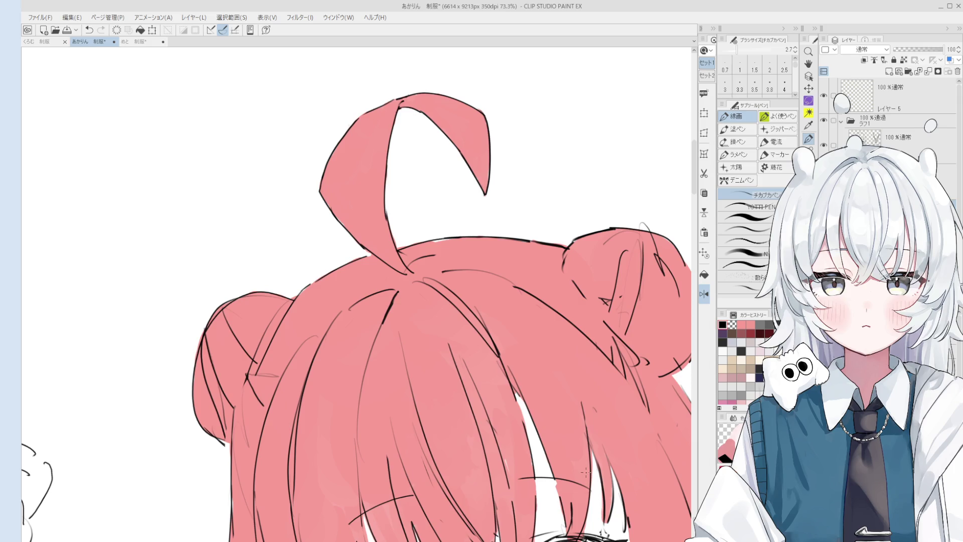
Step: Erase the stray lines inside the right hair bun with the 硬め eraser
key("e")
mouse_move(622, 316)
left_mouse_down()
mouse_move(624, 263)
mouse_move(605, 300)
mouse_move(614, 263)
mouse_move(625, 238)
mouse_move(635, 301)
mouse_move(646, 244)
left_mouse_up()
scroll(652, 265, "down", 2)
key("p")
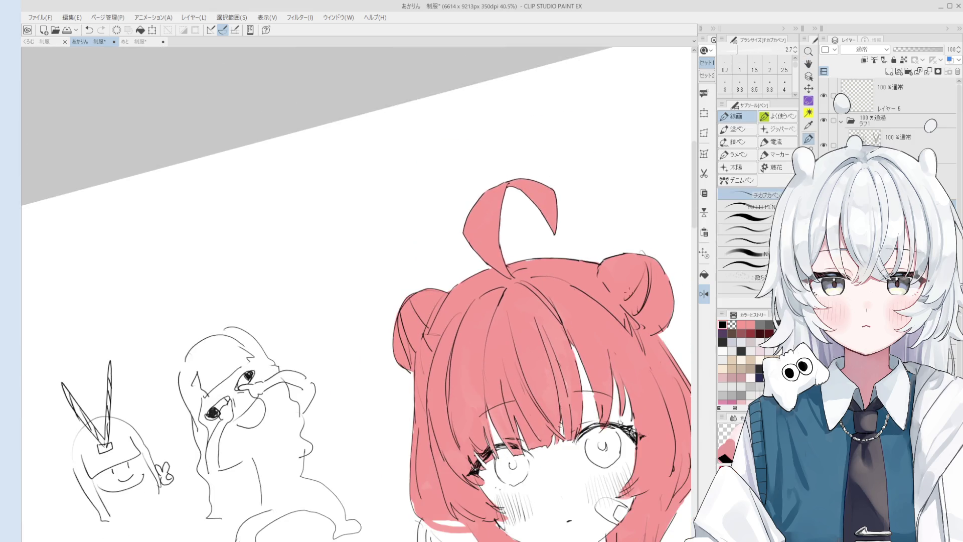
Step: Add short hatching strokes inside the right hair bun with the チカブカペン pen
left_click_drag(662, 301, 659, 326)
left_click_drag(671, 273, 653, 312)
key("e")
scroll(632, 299, "up", 1)
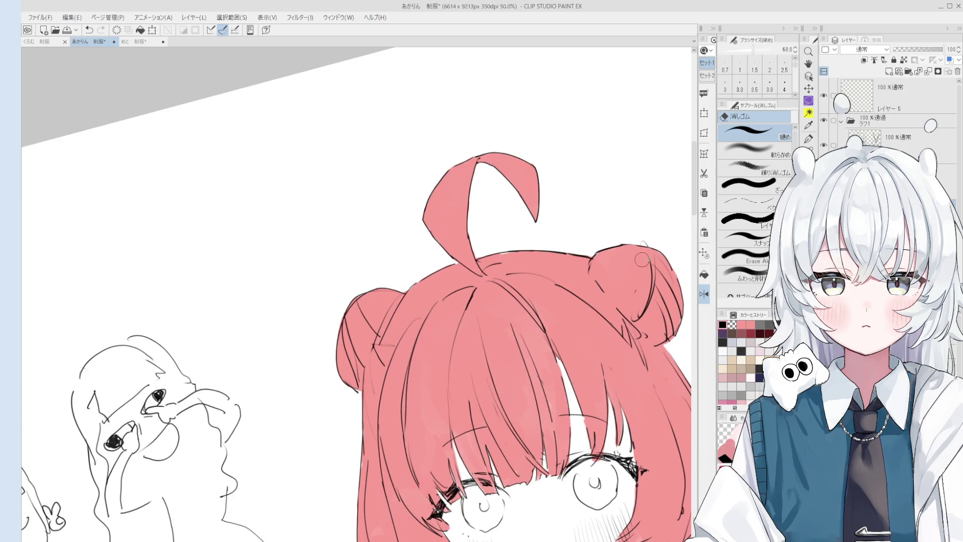
scroll(634, 284, "up", 1)
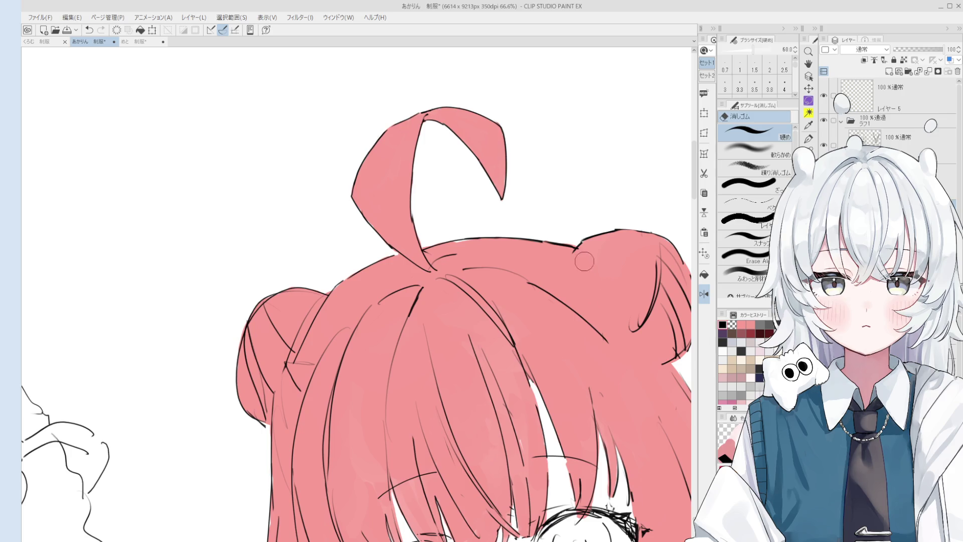
key("p")
Step: Paint pink along the hair edge near the shoulder with the 混色円ブラシ at size 20
scroll(613, 319, "down", 5)
left_click_drag(521, 502, 522, 276)
scroll(522, 344, "up", 3)
key("b")
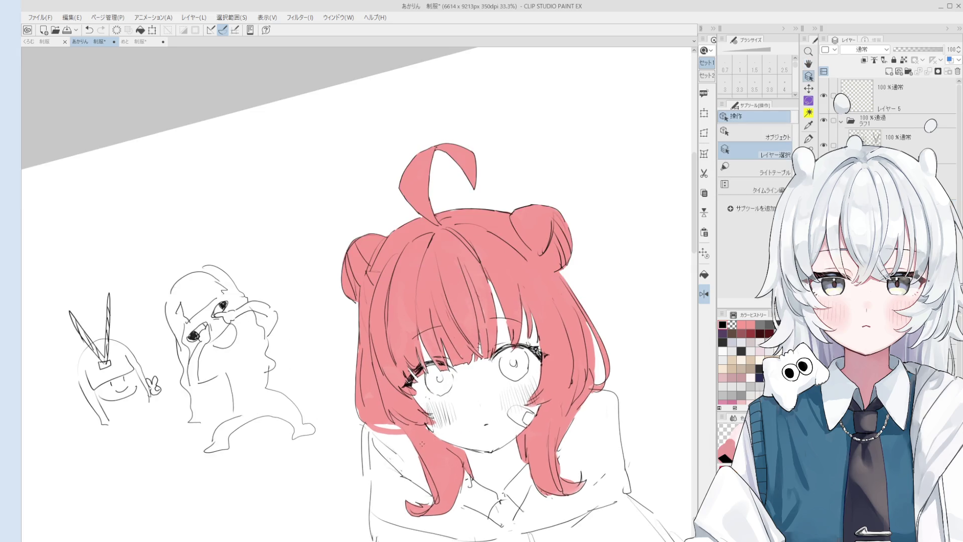
key("bracketleft")
key("bracketleft")
key("bracketleft")
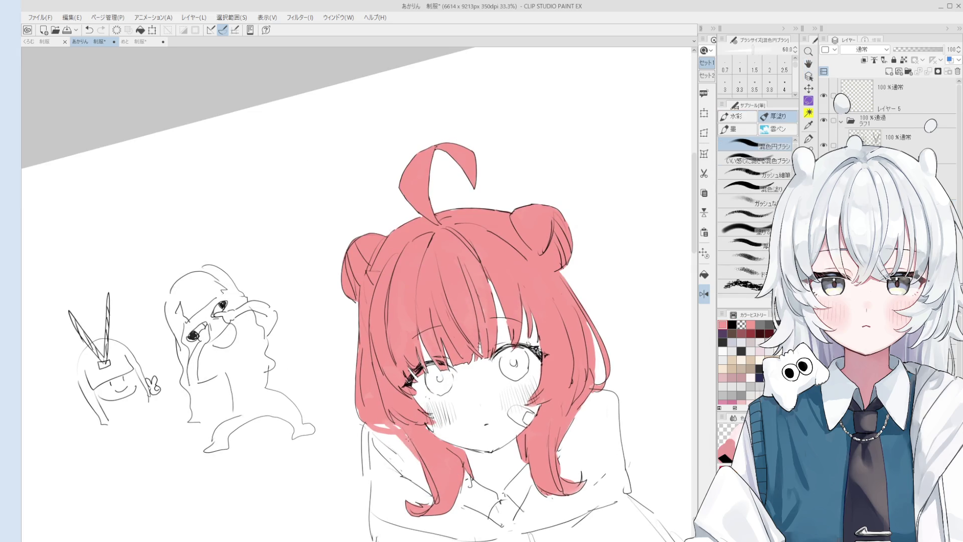
left_click_drag(401, 435, 417, 454)
key("bracketleft")
left_click_drag(566, 432, 596, 395)
key("e")
scroll(563, 463, "up", 3)
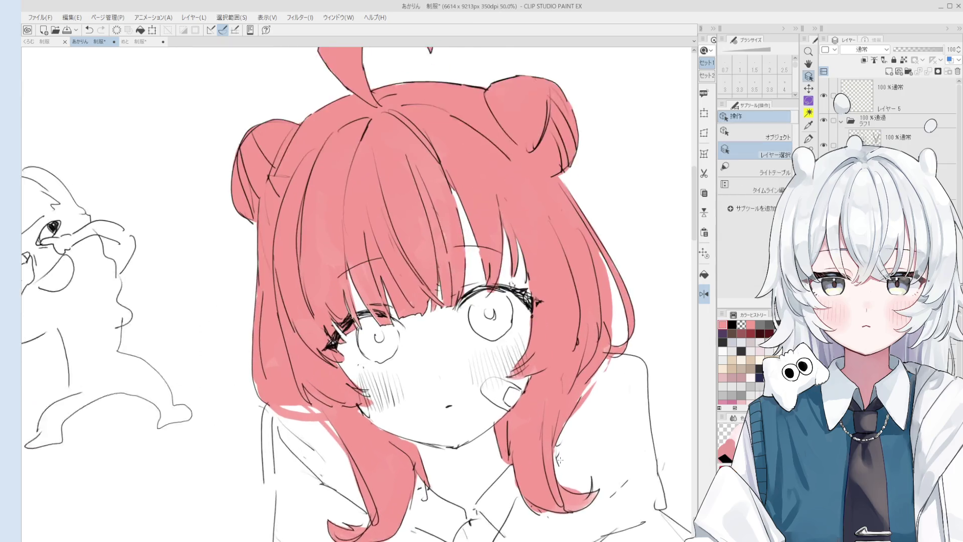
scroll(561, 451, "down", 3)
key("h")
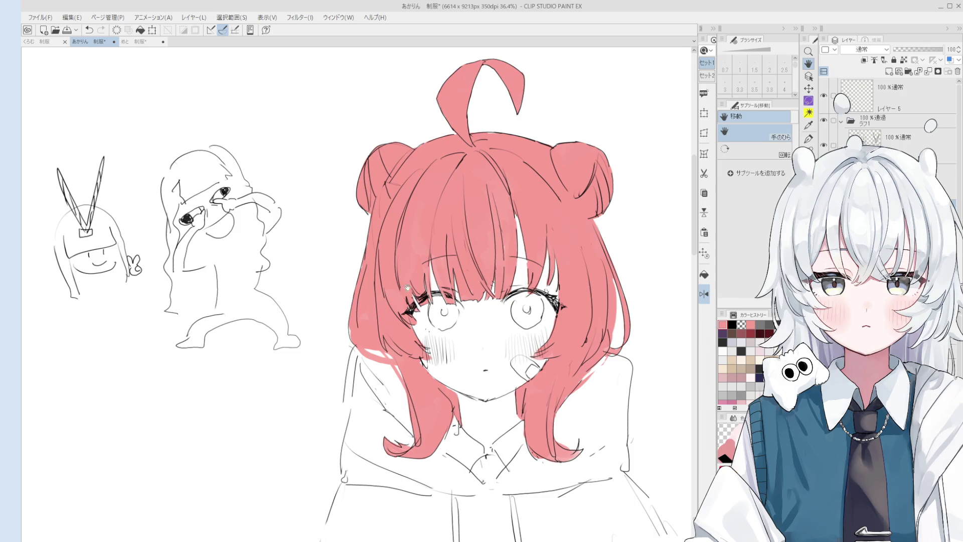
Step: Fill the white gap in the hair with pink using a smaller 混色円ブラシ brush
key("o")
scroll(374, 336, "up", 3)
key("b")
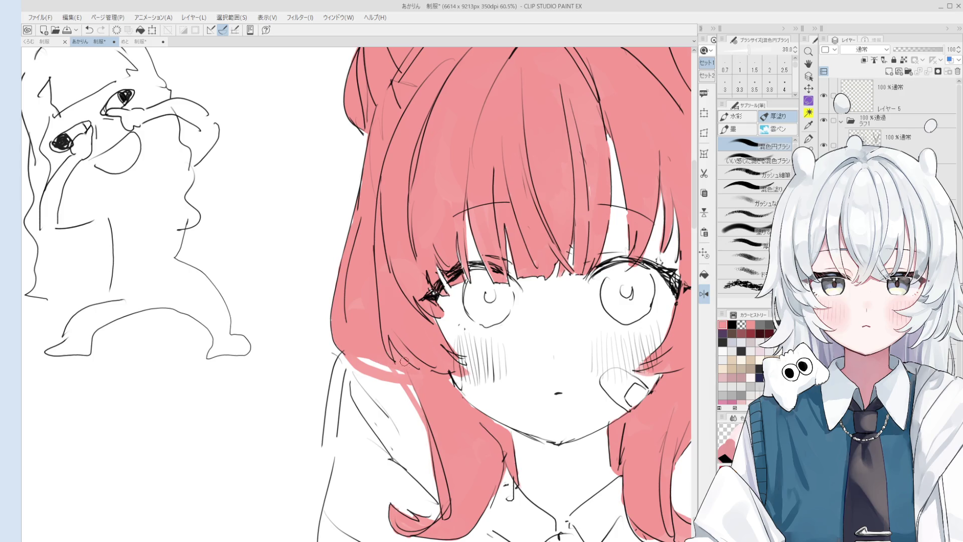
scroll(404, 361, "down", 3)
scroll(532, 231, "up", 3)
key("e")
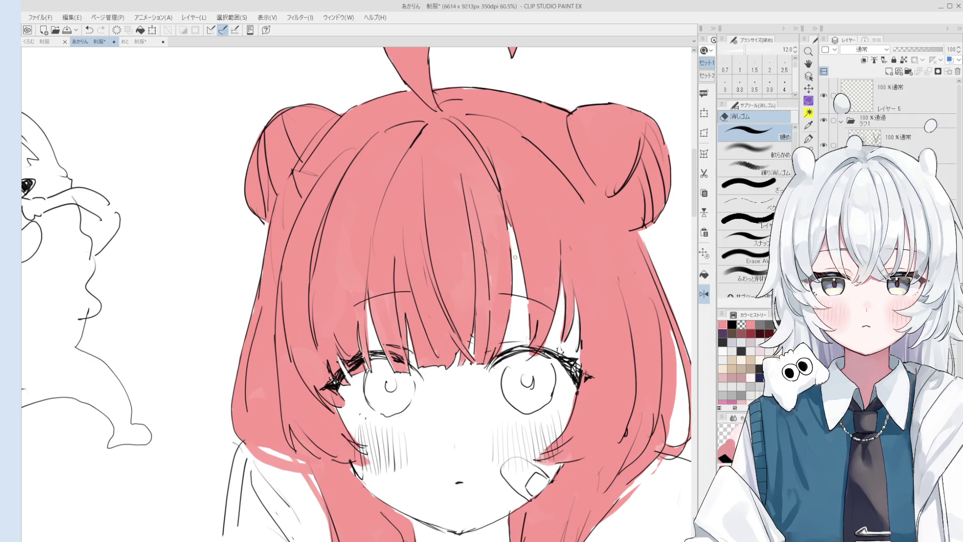
scroll(508, 237, "down", 1)
key("b")
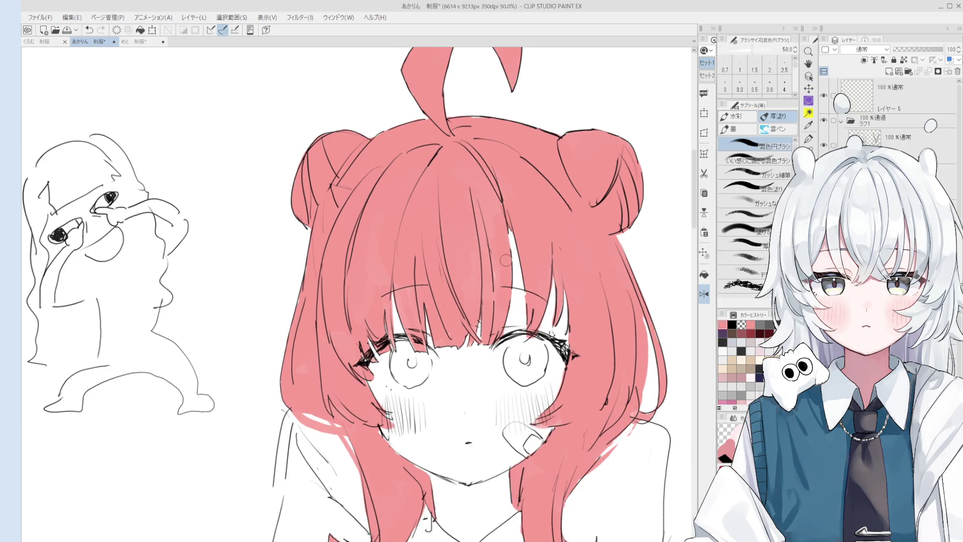
key("bracketleft")
left_click_drag(502, 246, 510, 255)
Step: Paint the right eye's iris pink
key("e")
scroll(494, 251, "up", 2)
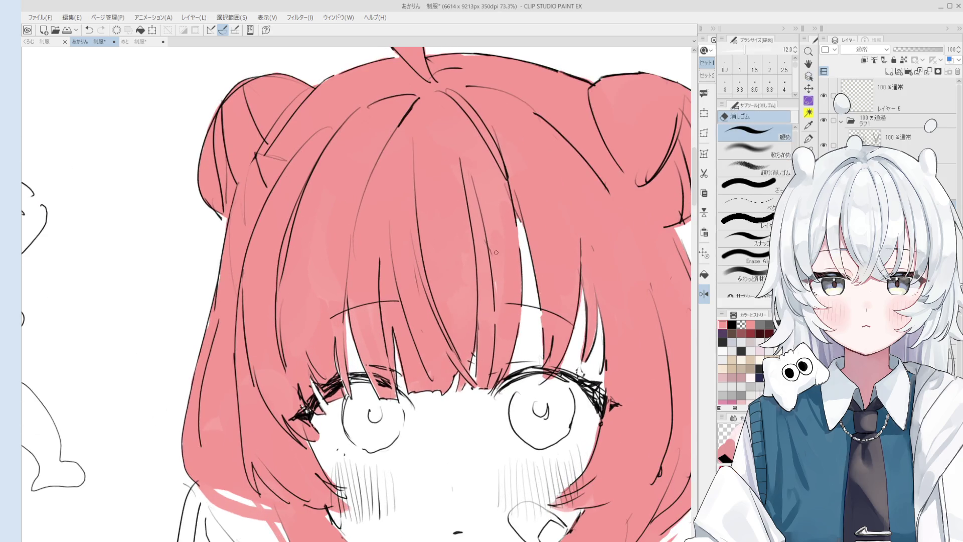
scroll(497, 276, "down", 2)
key("h")
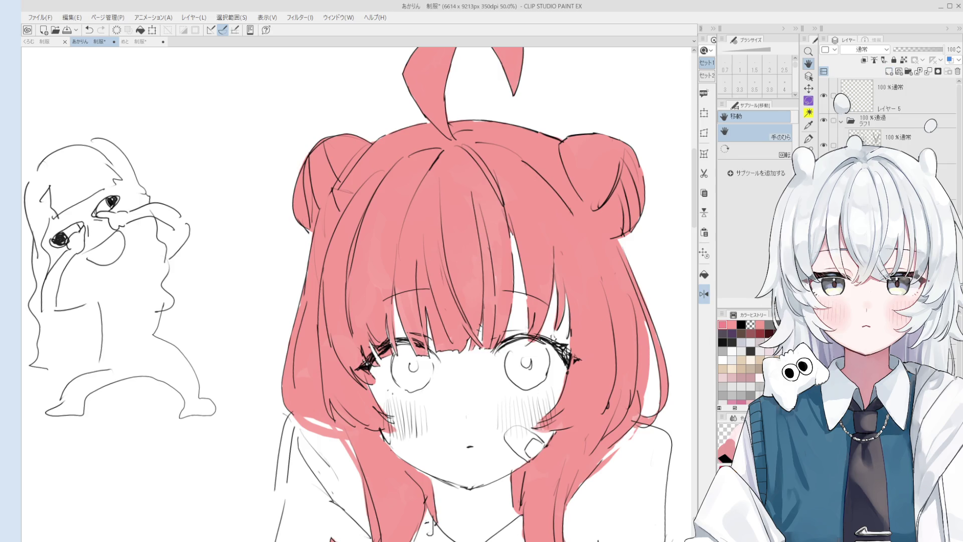
key("b")
scroll(524, 371, "up", 1)
mouse_move(517, 372)
left_mouse_down()
mouse_move(524, 389)
mouse_move(512, 361)
mouse_move(527, 350)
mouse_move(545, 371)
mouse_move(539, 351)
mouse_move(525, 371)
mouse_move(531, 376)
mouse_move(551, 360)
left_mouse_up()
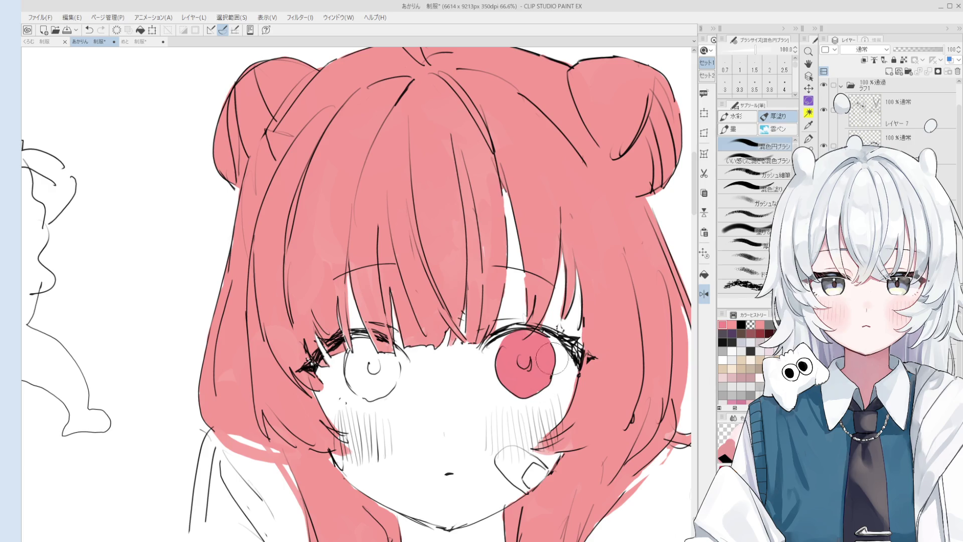
Step: Zoom in and outline the iris's lower-right edge in black
key("e")
scroll(552, 360, "up", 1)
scroll(570, 308, "up", 1)
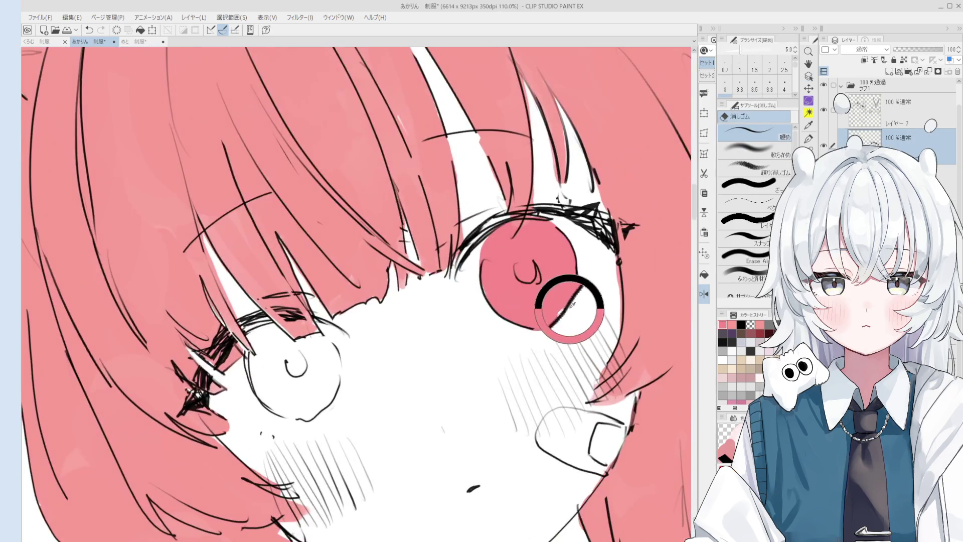
scroll(564, 311, "up", 2)
key("p")
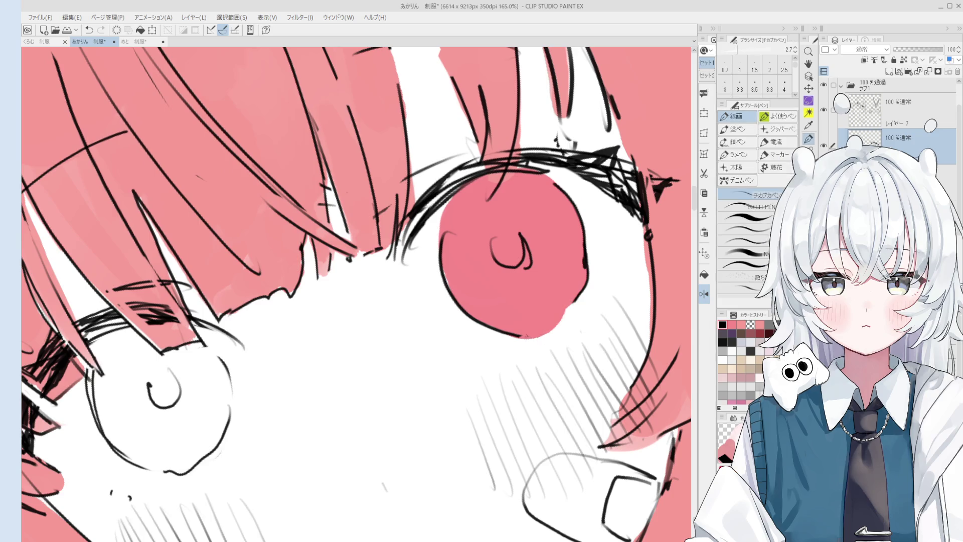
left_click_drag(521, 336, 572, 305)
Step: Enlarge the eraser, then zoom out and pan the view across the face
key("e")
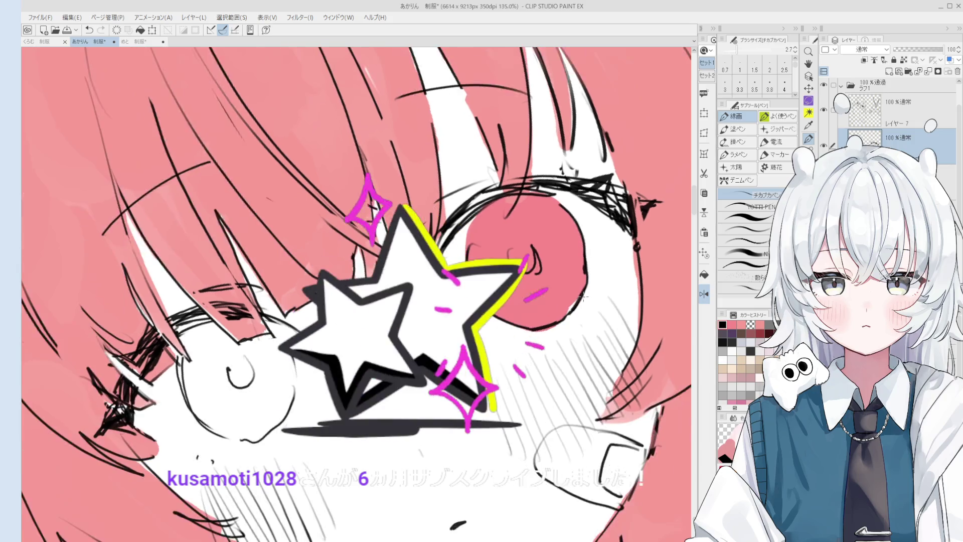
key("e")
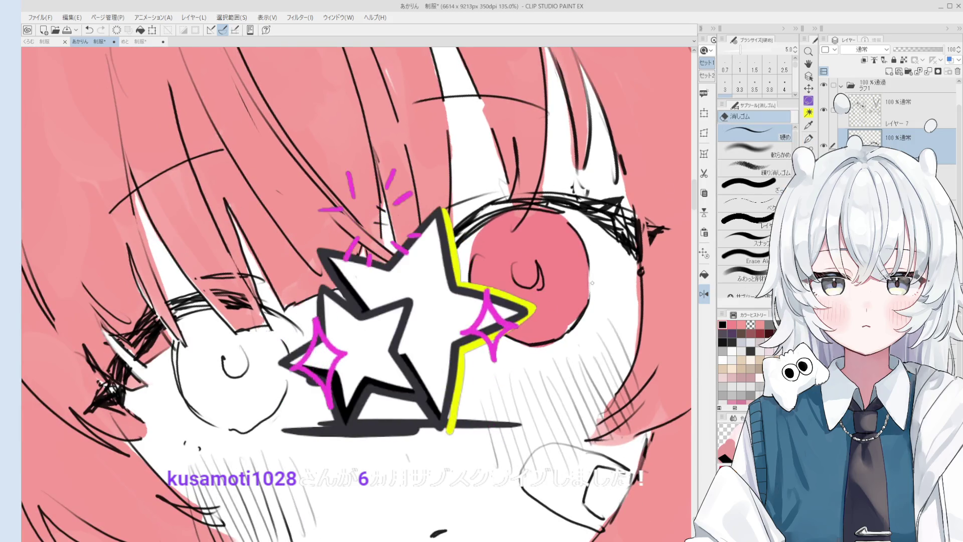
key("bracketright")
key("bracketright")
key("bracketright")
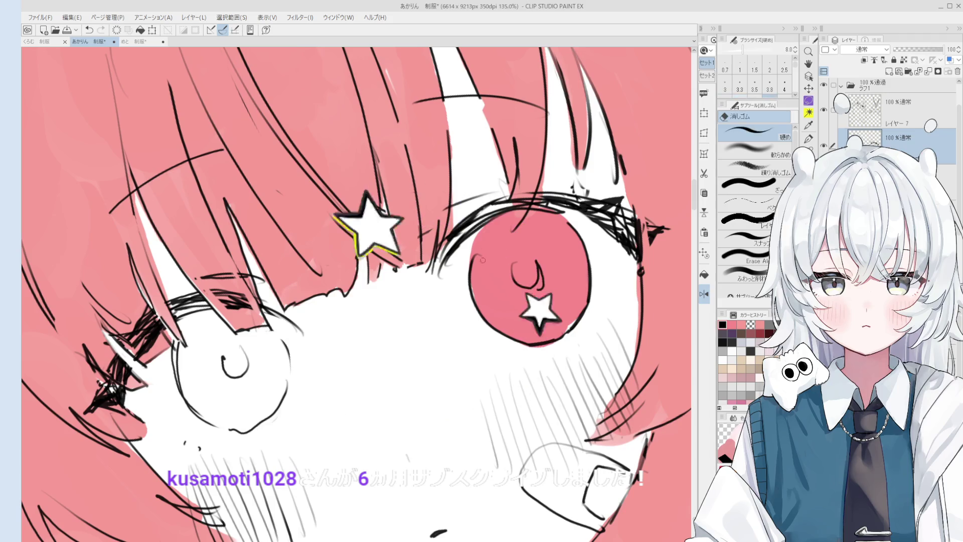
key("p")
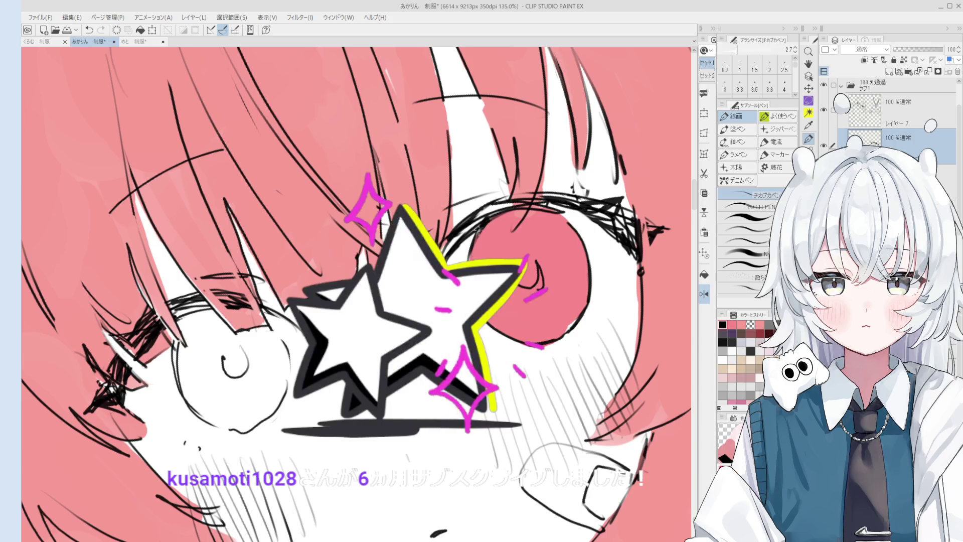
key("e")
key("p")
key("e")
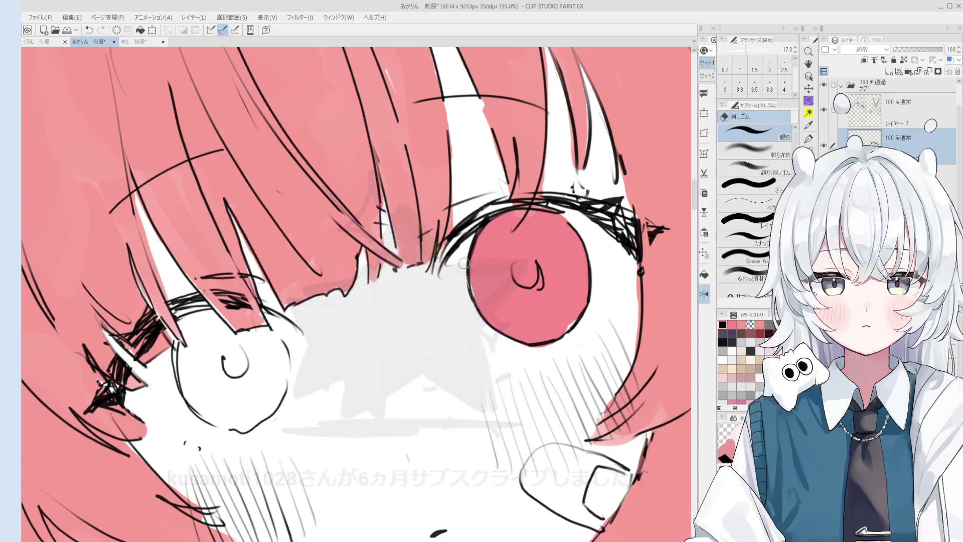
key("h")
key("ctrl+minus")
mouse_move(460, 388)
left_mouse_down()
mouse_move(464, 420)
mouse_move(509, 394)
mouse_move(513, 347)
left_mouse_up()
Step: Erase the bump and lower-right part of the eye outline, redraw it, then undo the redraw
key("e")
scroll(370, 313, "up", 1)
left_click_drag(361, 352, 396, 408)
key("asciicircum")
key("p")
key("e")
scroll(428, 367, "up", 2)
mouse_move(428, 367)
left_mouse_down()
mouse_move(409, 394)
mouse_move(437, 354)
left_mouse_up()
key("p")
mouse_move(407, 404)
left_mouse_down()
mouse_move(434, 372)
mouse_move(416, 396)
mouse_move(449, 381)
mouse_move(436, 373)
left_mouse_up()
key("e")
key("p")
key("ctrl+z")
Step: Rotate the view slightly clockwise and set the eraser to Erase Along Edge, then hard (硬め)
scroll(437, 365, "down", 2)
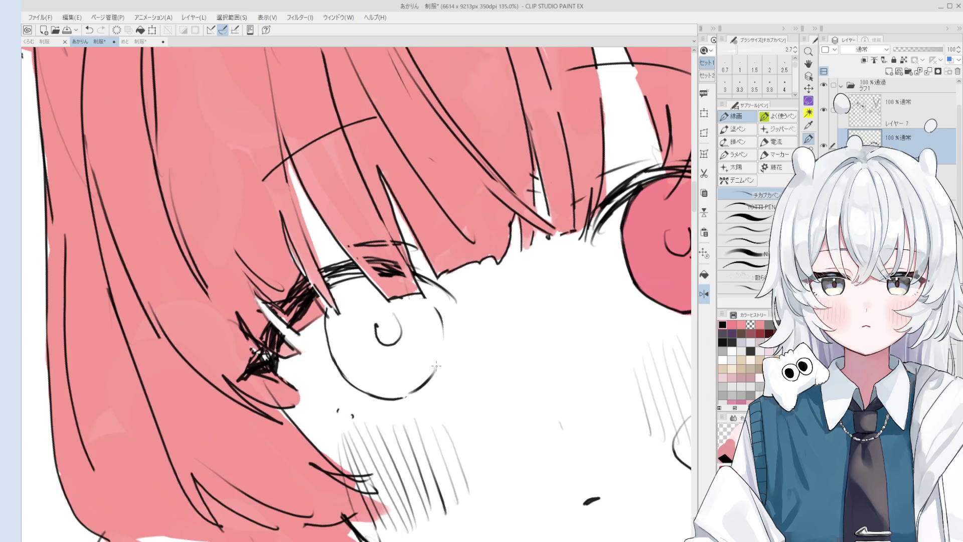
scroll(437, 365, "down", 2)
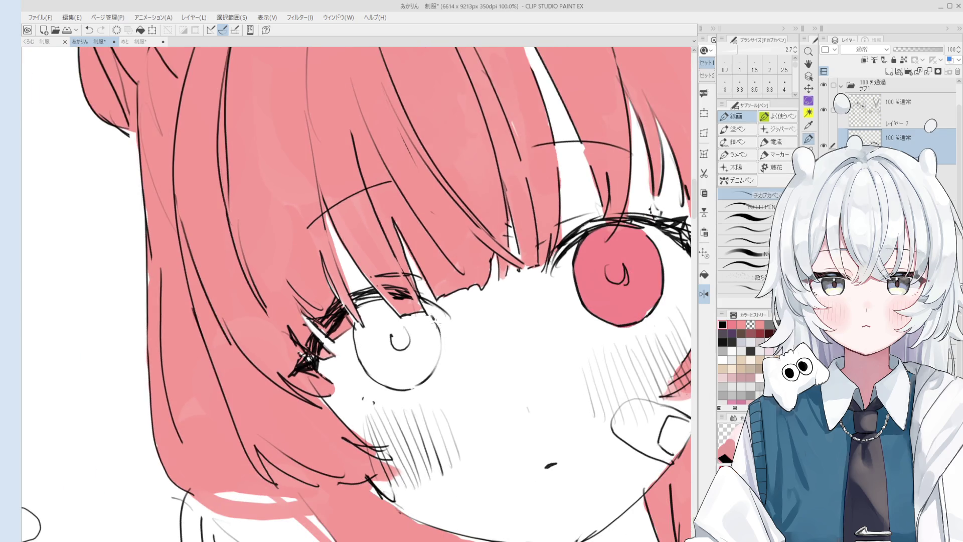
key("e")
key("asciicircum")
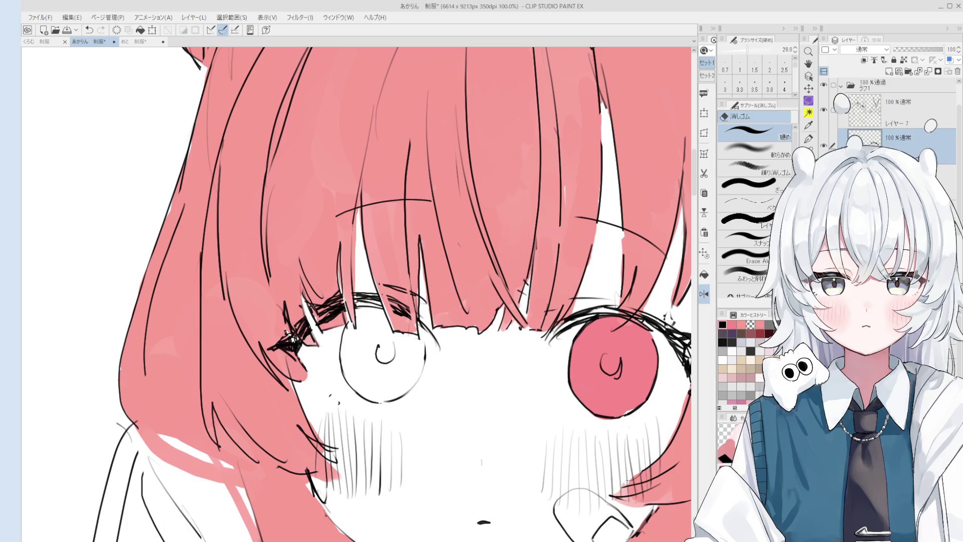
scroll(401, 320, "up", 1)
key("e")
scroll(400, 320, "up", 1)
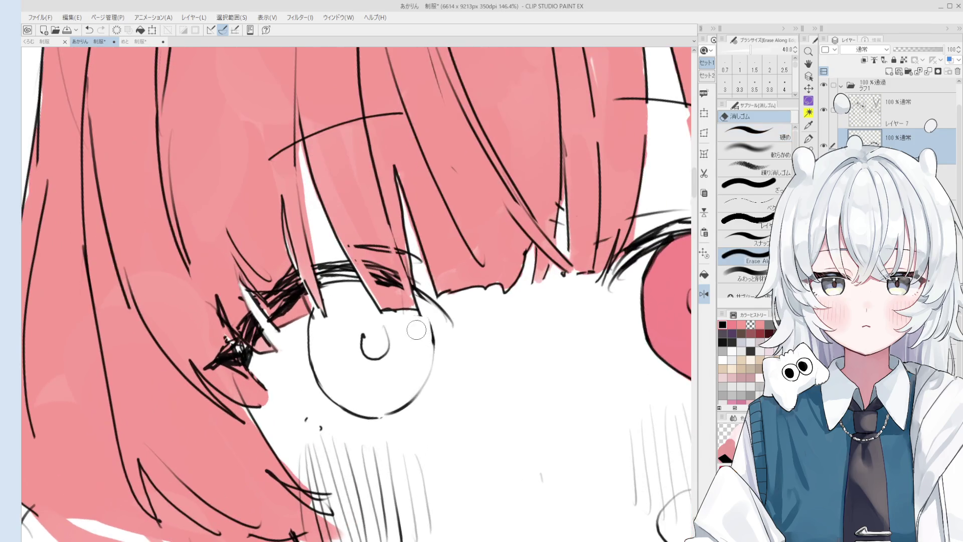
key("e")
key("e")
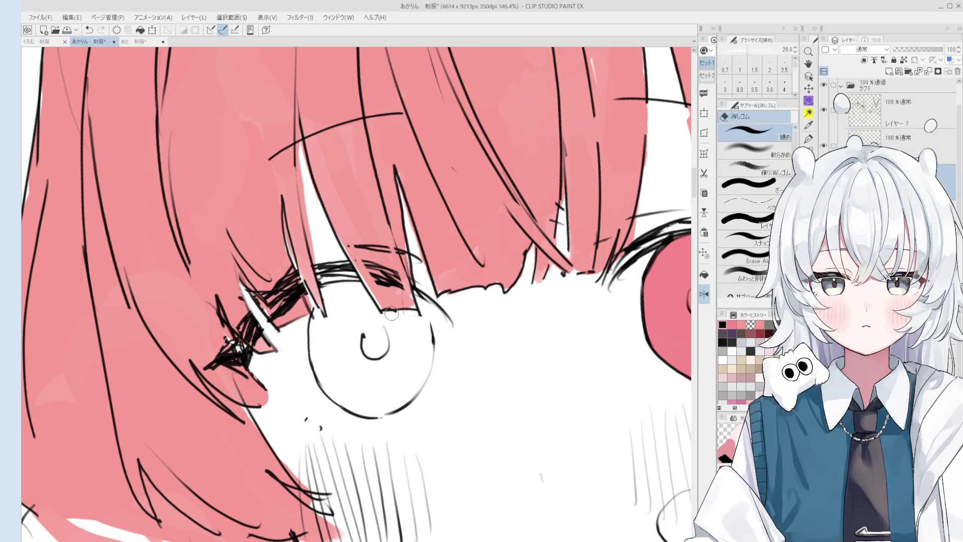
key("p")
key("p")
key("p")
scroll(416, 300, "down", 1)
key("h")
left_click_drag(451, 377, 454, 384)
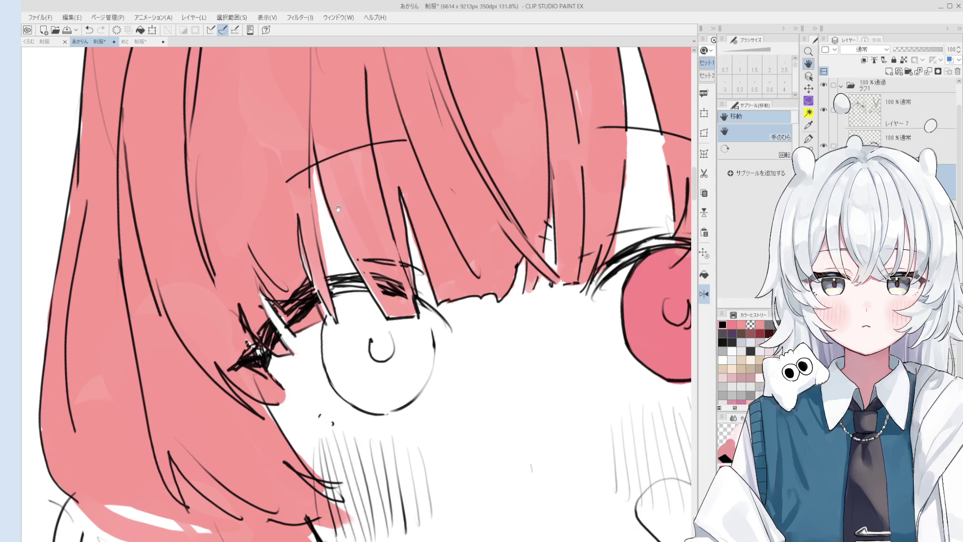
scroll(347, 217, "up", 4)
key("o")
scroll(348, 217, "down", 3)
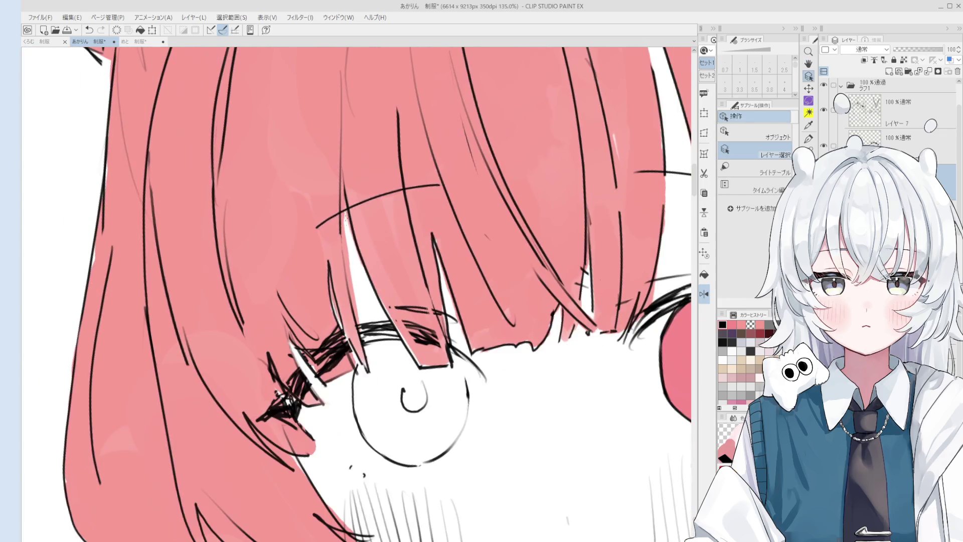
key("p")
scroll(312, 206, "down", 2)
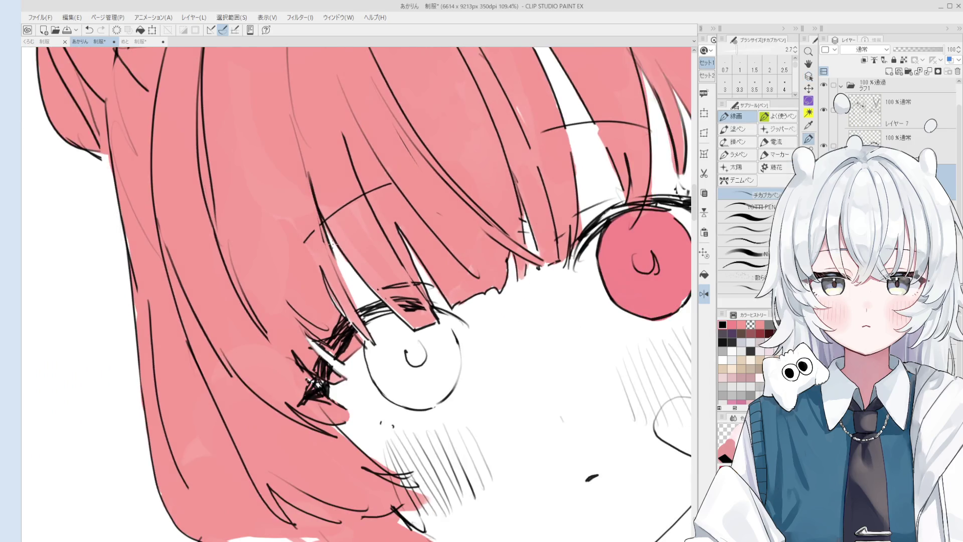
key("e")
scroll(308, 166, "down", 1)
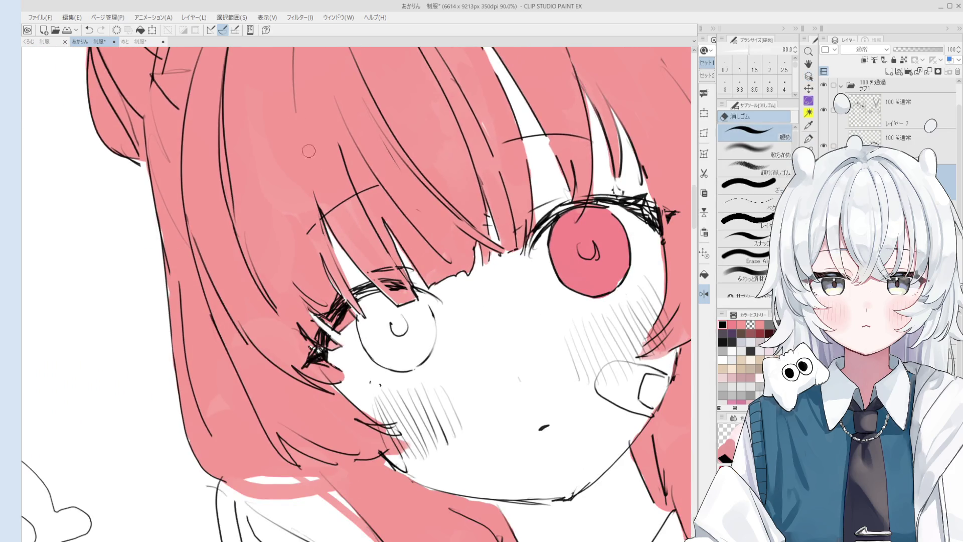
scroll(321, 221, "up", 2)
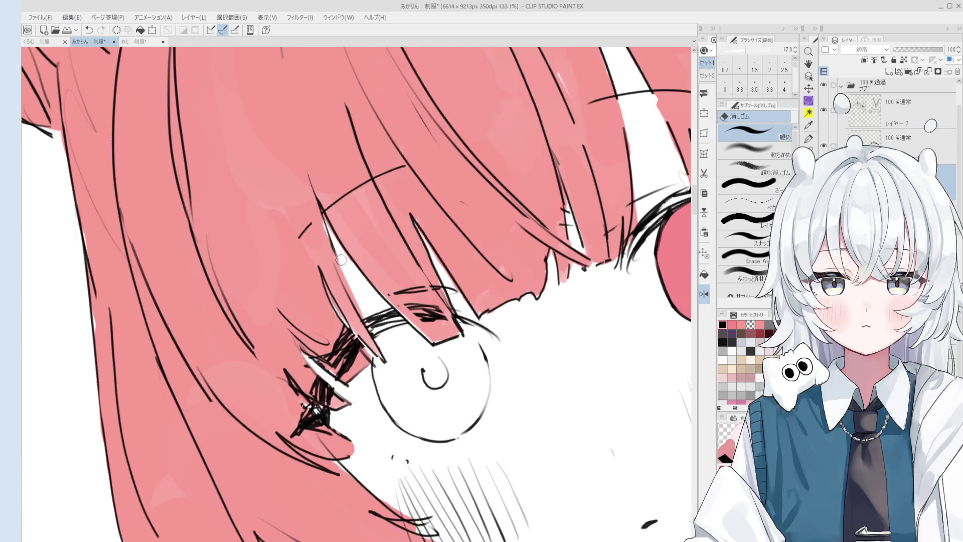
key("p")
scroll(336, 260, "down", 1)
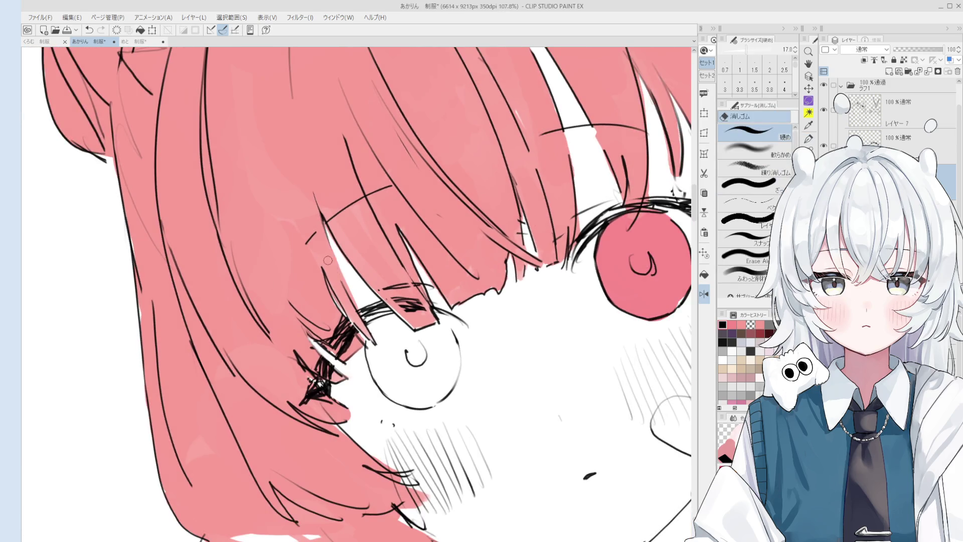
left_click_drag(353, 300, 327, 230)
key("ctrl+z")
scroll(329, 231, "down", 1)
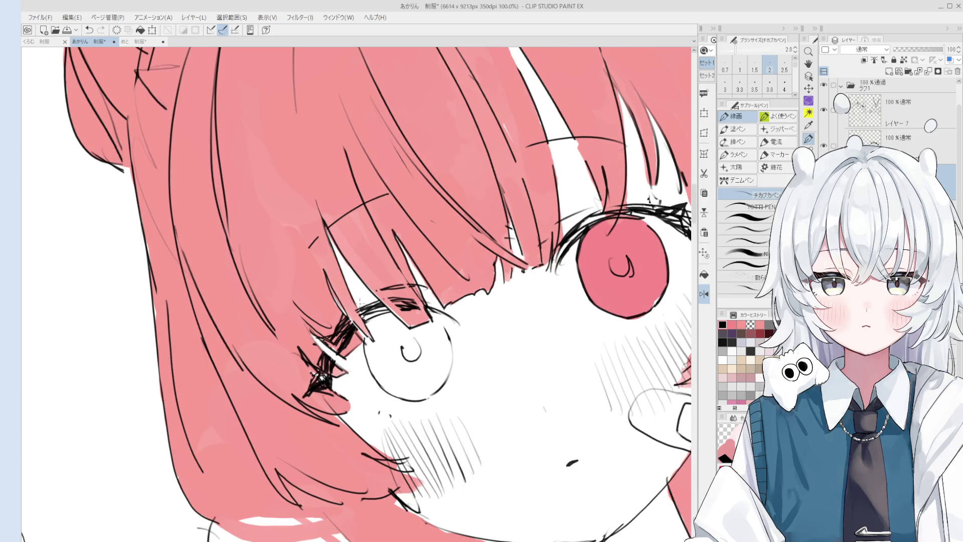
scroll(357, 307, "up", 3)
key("e")
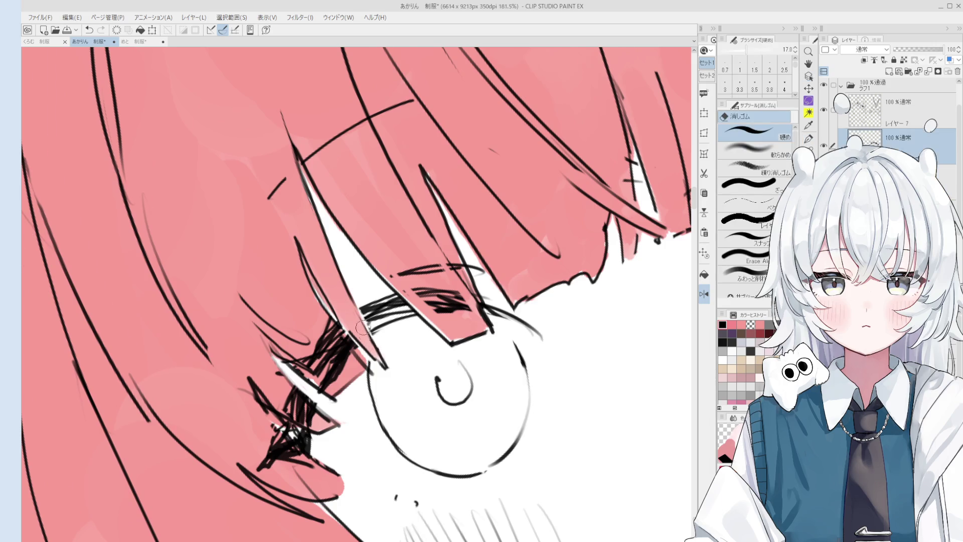
scroll(364, 324, "down", 1)
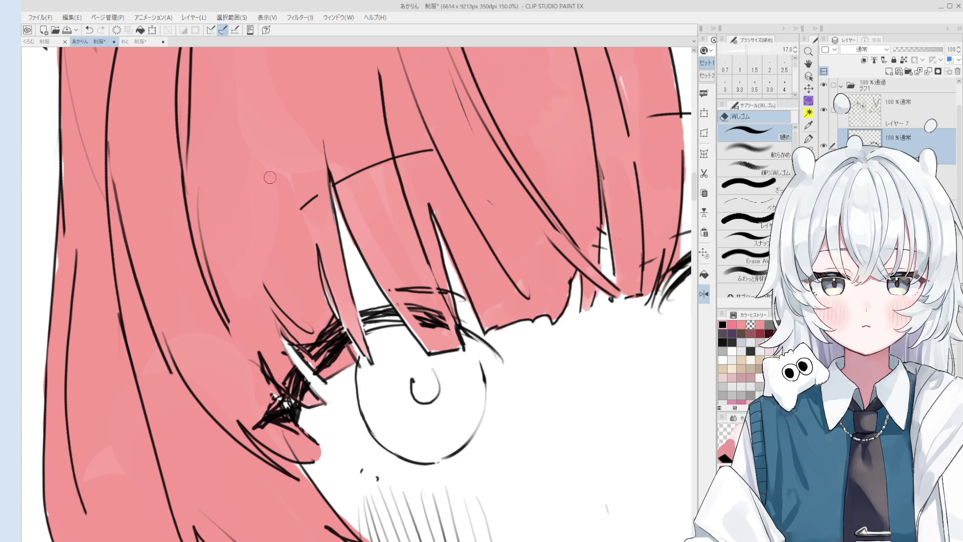
Step: Pick the colour layer by clicking its content on the canvas with Layer Select
key("o")
left_click(390, 246)
Step: Paint flat pink into the left iris with the blending brush, resizing it to even the fill
key("b")
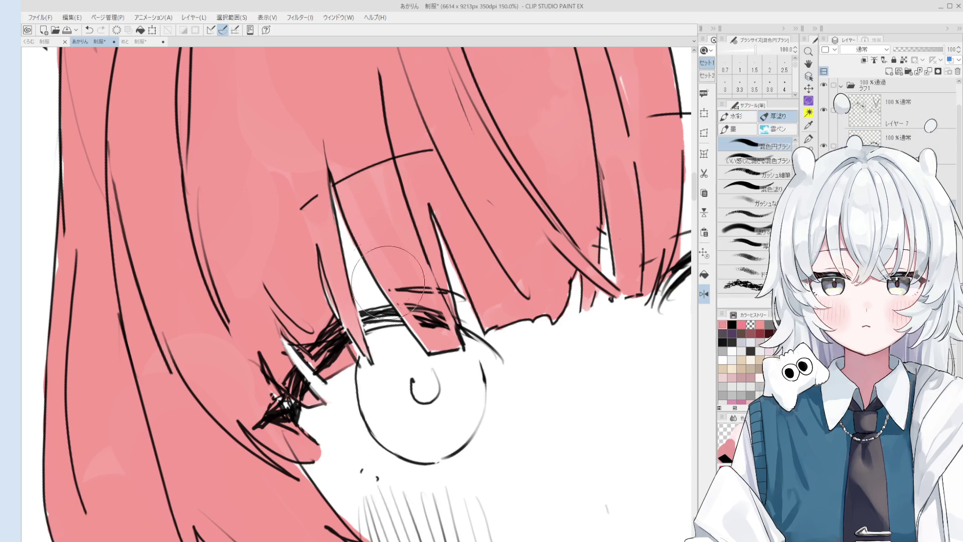
scroll(431, 342, "down", 1)
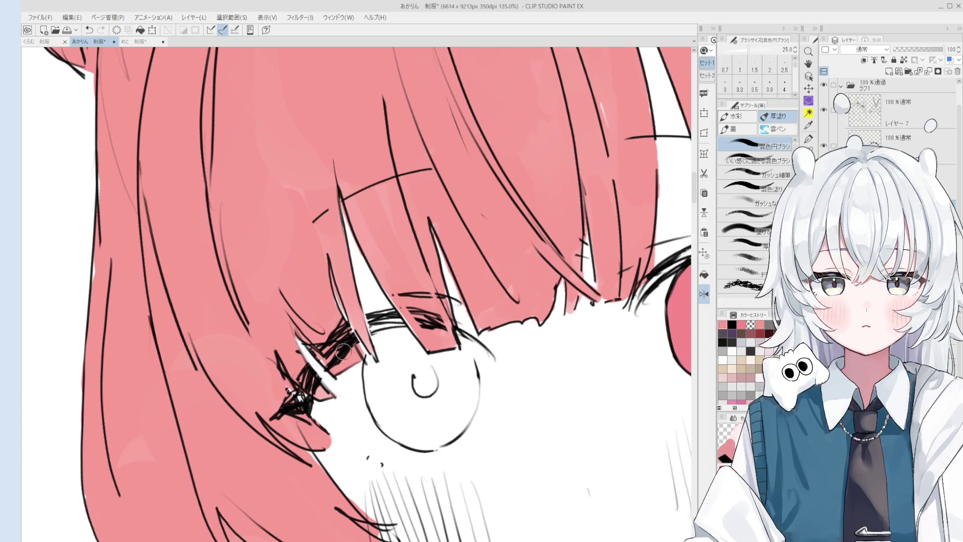
key("e")
scroll(337, 298, "down", 4)
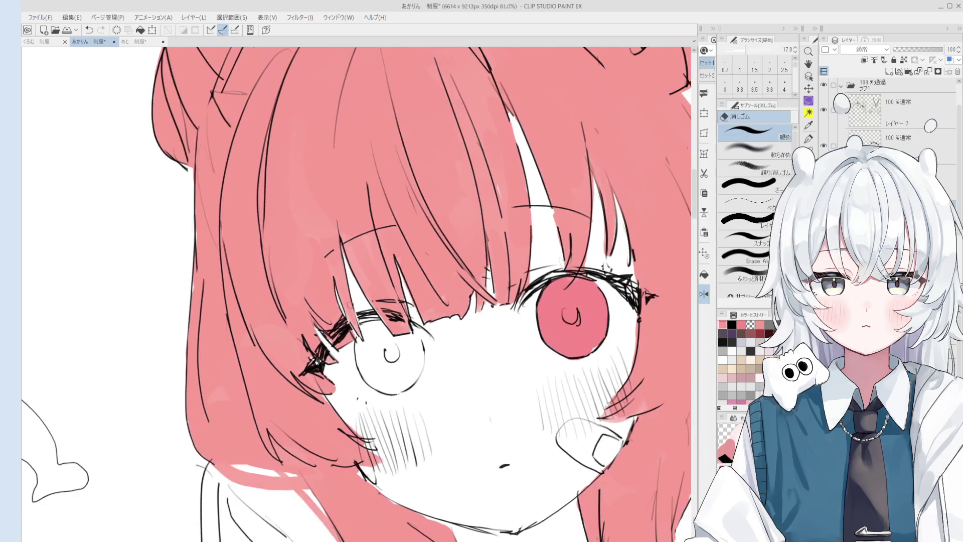
key("b")
mouse_move(401, 306)
left_mouse_down()
mouse_move(391, 334)
mouse_move(369, 298)
mouse_move(384, 331)
mouse_move(378, 311)
mouse_move(392, 323)
mouse_move(406, 315)
mouse_move(401, 346)
mouse_move(407, 336)
mouse_move(367, 299)
mouse_move(371, 291)
mouse_move(361, 321)
mouse_move(371, 354)
mouse_move(396, 365)
mouse_move(429, 341)
left_mouse_up()
key("bracketright")
key("bracketleft")
key("bracketleft")
key("bracketleft")
scroll(401, 336, "up", 2)
key("bracketright")
key("bracketright")
key("e")
key("space")
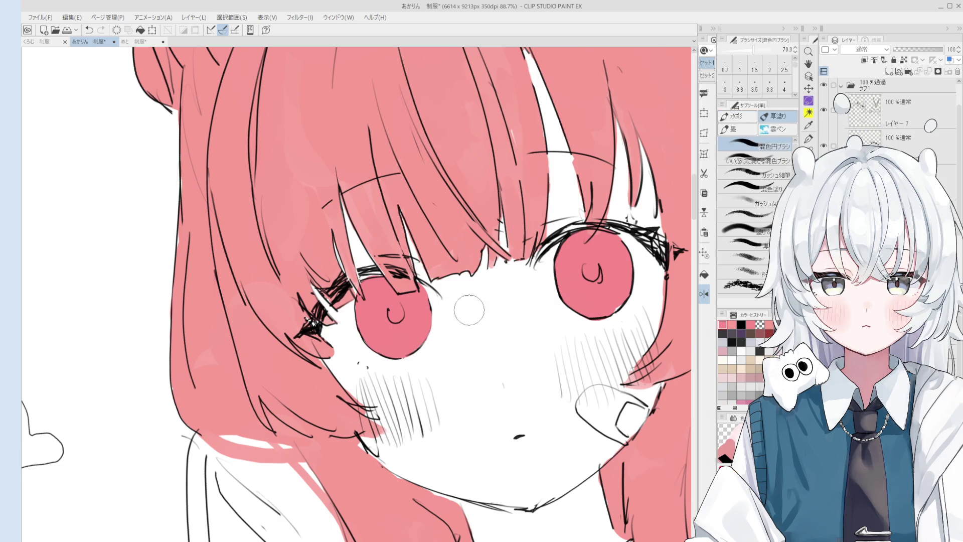
left_click_drag(489, 344, 487, 324)
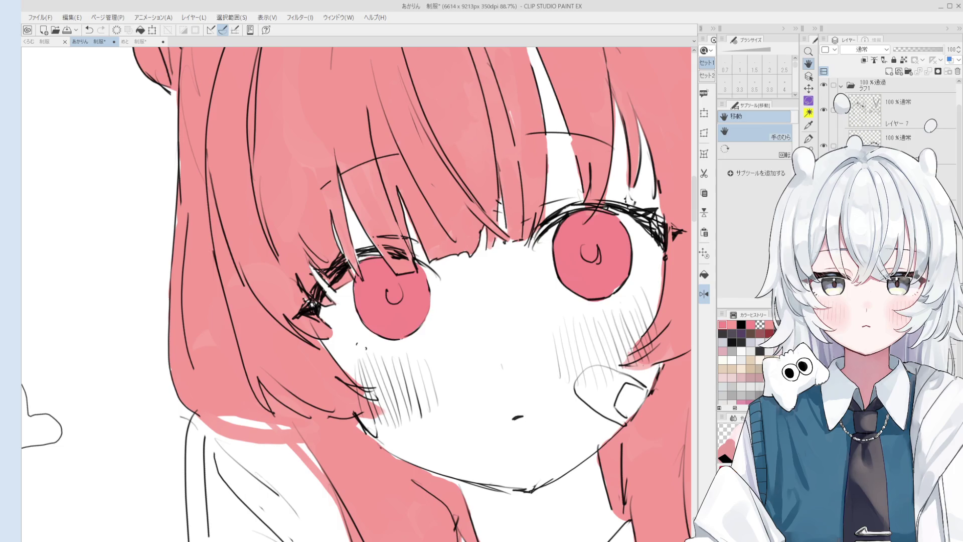
Step: Flip the canvas view horizontally and reframe the face to compare both eyes
key("o")
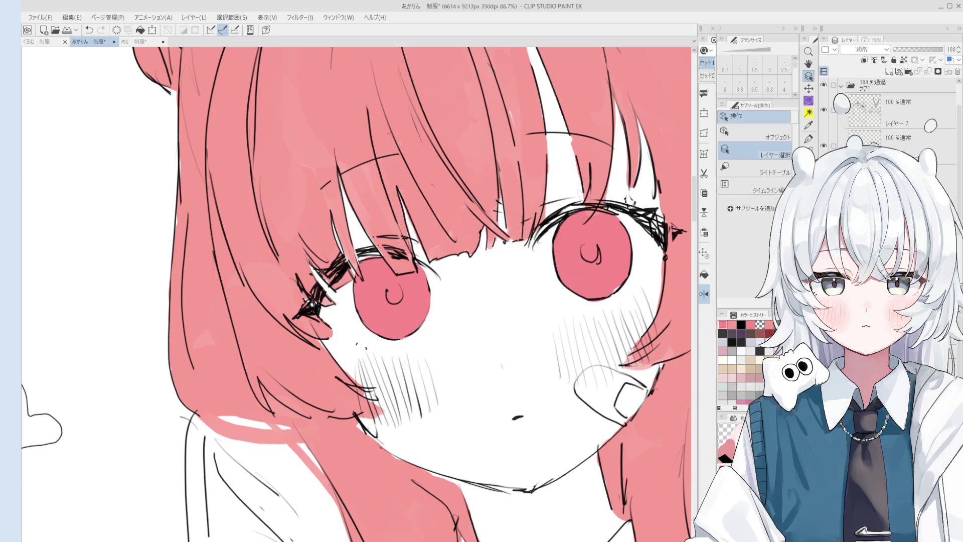
scroll(489, 190, "up", 5)
key("p")
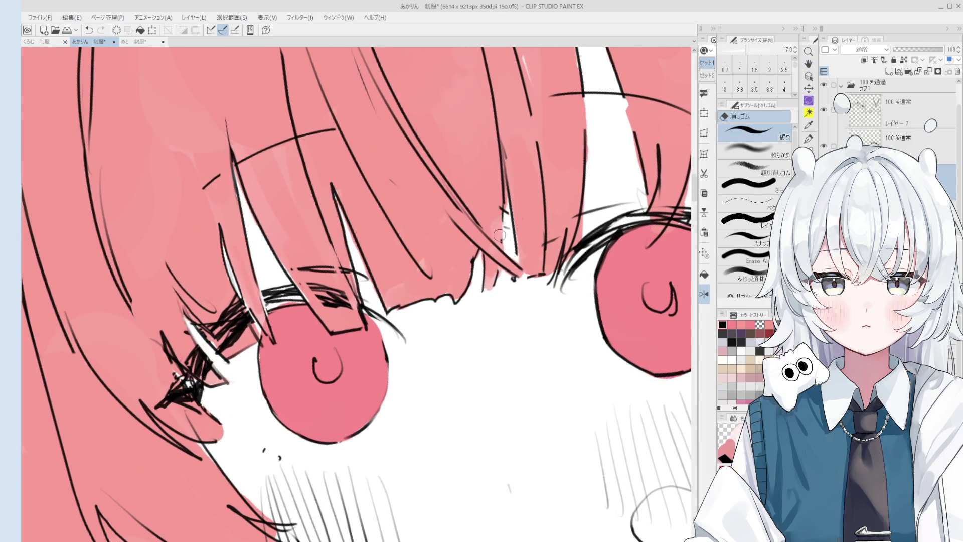
key("h")
scroll(498, 185, "down", 3)
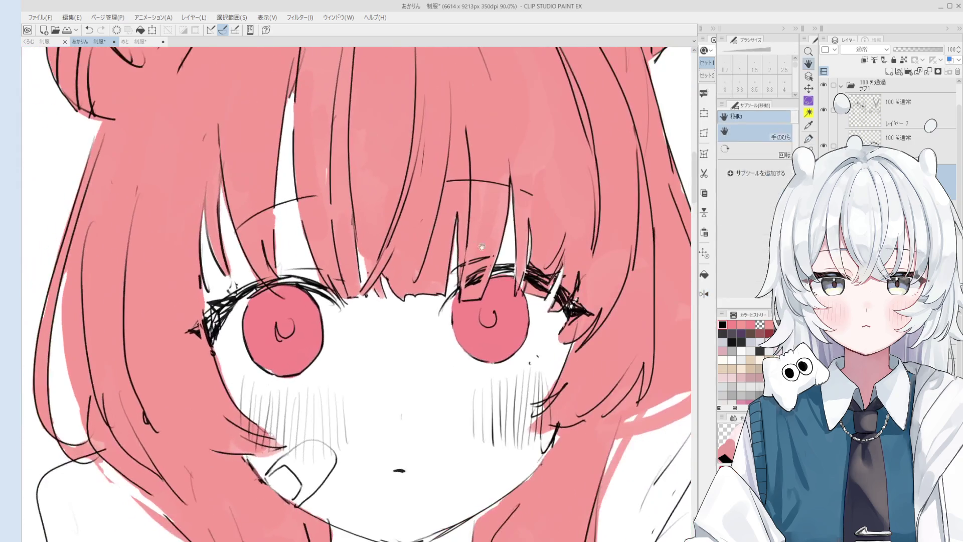
scroll(498, 185, "up", 1)
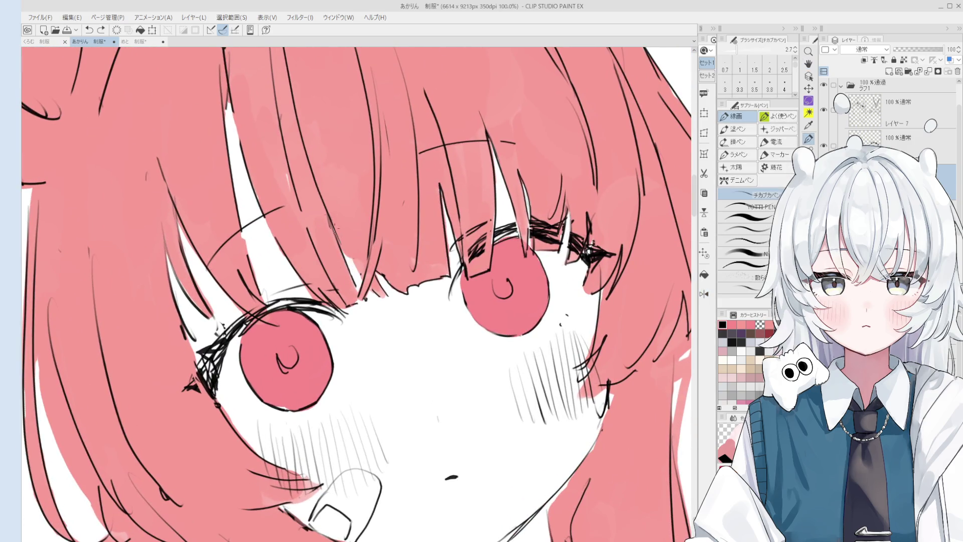
scroll(361, 272, "down", 1)
key("e")
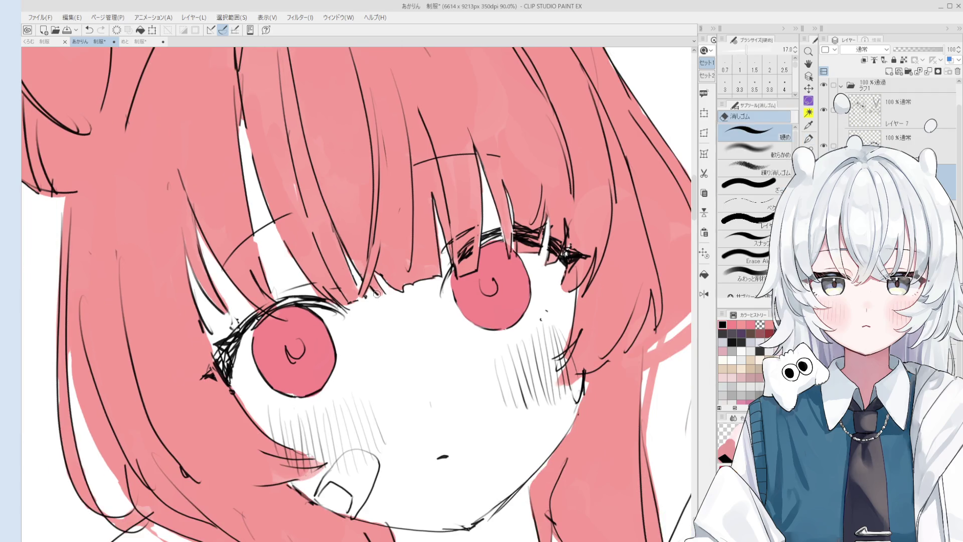
key("p")
key("e")
key("h")
left_click_drag(384, 329, 427, 344)
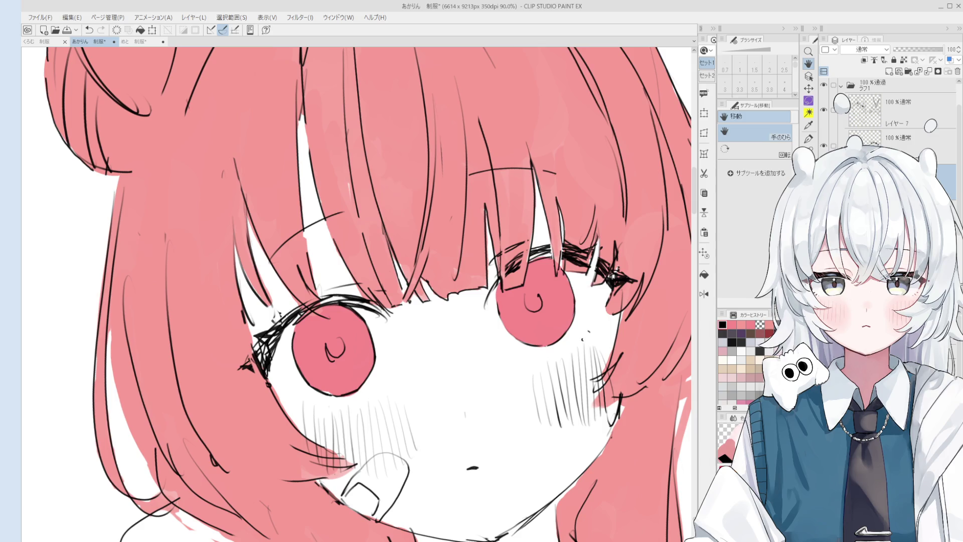
Step: Zoom the canvas view in on the face lineart
scroll(355, 388, "up", 5)
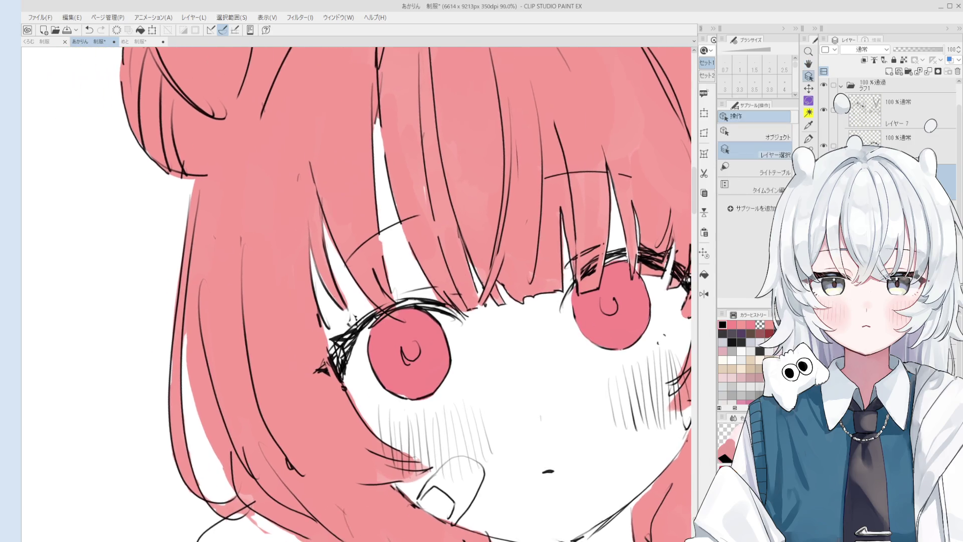
Step: Erase part of the left eye's lashes and redraw them as thicker dark strokes
key("e")
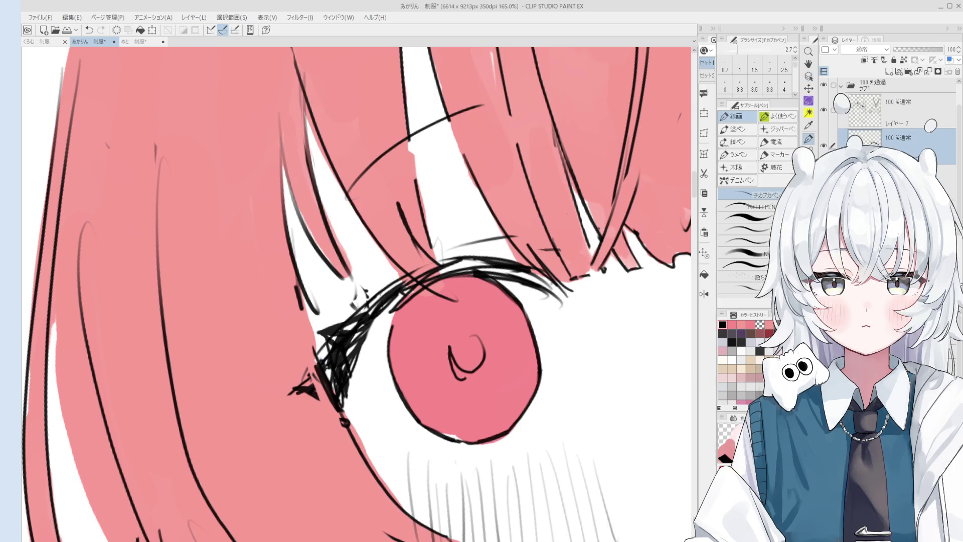
left_click_drag(318, 345, 325, 366)
scroll(325, 351, "down", 1)
key("p")
left_click_drag(351, 326, 329, 349)
mouse_move(368, 311)
left_mouse_down()
mouse_move(346, 334)
mouse_move(339, 369)
left_mouse_up()
left_click_drag(401, 290, 361, 341)
scroll(391, 311, "down", 2)
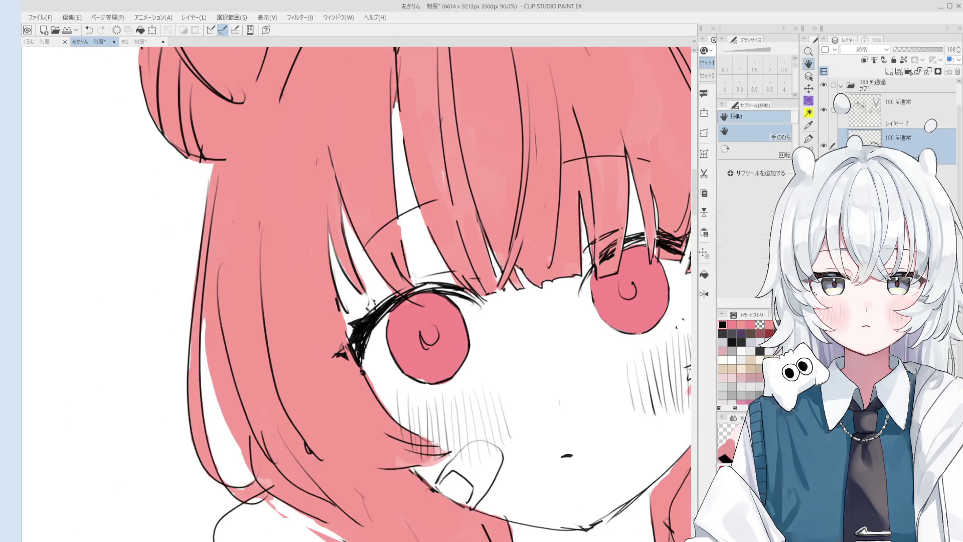
left_click_drag(419, 274, 456, 288)
scroll(426, 261, "up", 1)
Step: Erase stray lines near the left eye and redraw a hair strand beside it
key("e")
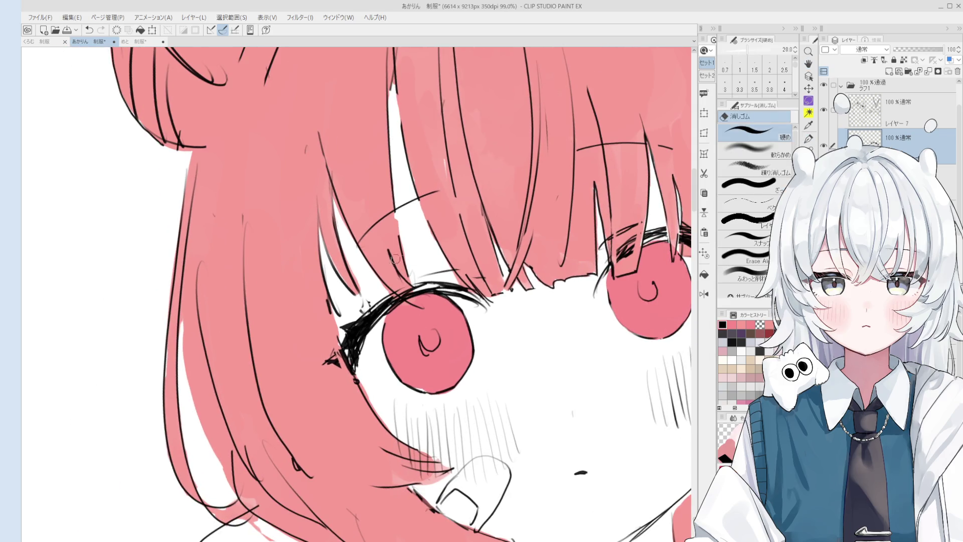
left_click_drag(390, 249, 406, 281)
key("p")
key("minus")
left_click_drag(379, 190, 406, 275)
key("ctrl+z")
scroll(404, 269, "down", 4)
key("ctrl+z")
key("ctrl+z")
left_click_drag(379, 212, 406, 271)
key("asciicircum")
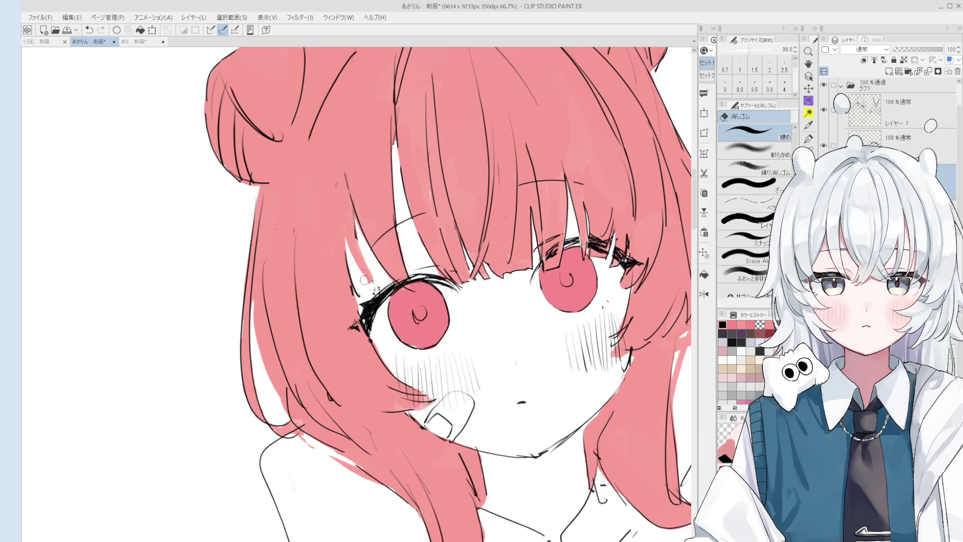
key("ctrl+z")
left_click_drag(354, 213, 386, 295)
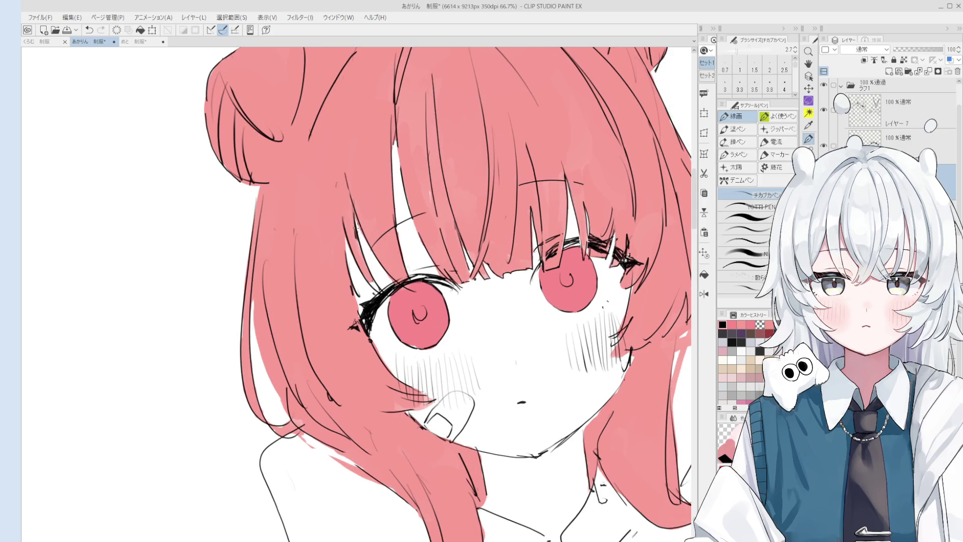
Step: Select the linework layers from the canvas and enlarge the hard eraser for cleanup
key("e")
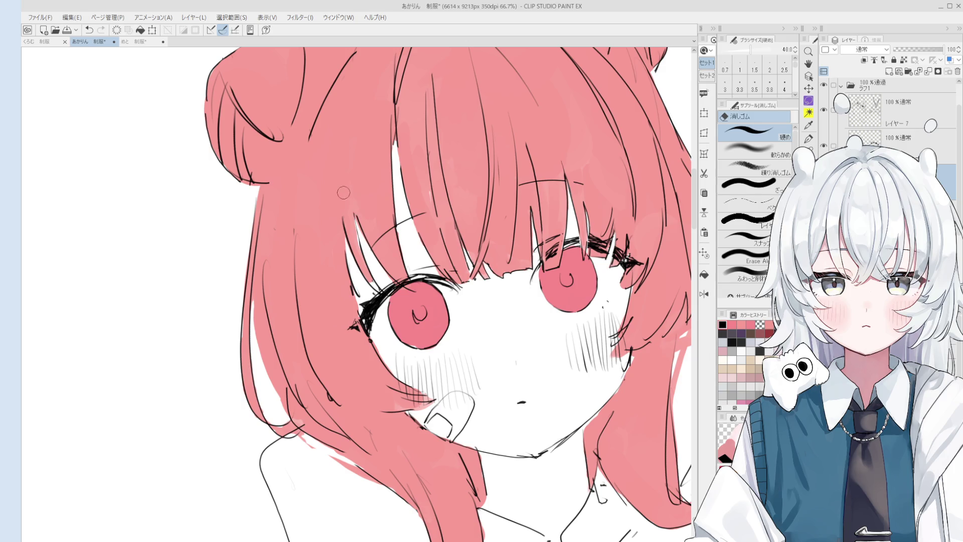
scroll(363, 221, "up", 2)
key("p")
key("e")
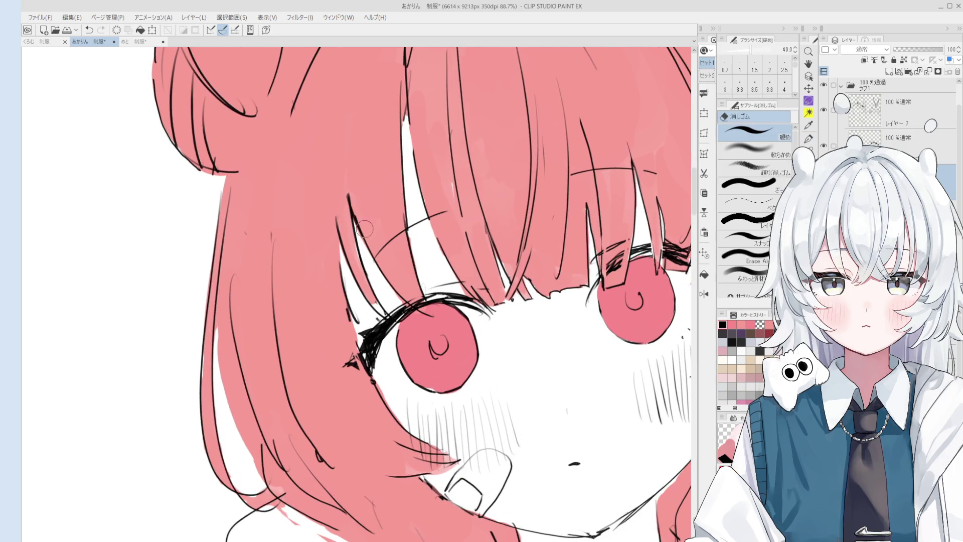
scroll(364, 231, "down", 3)
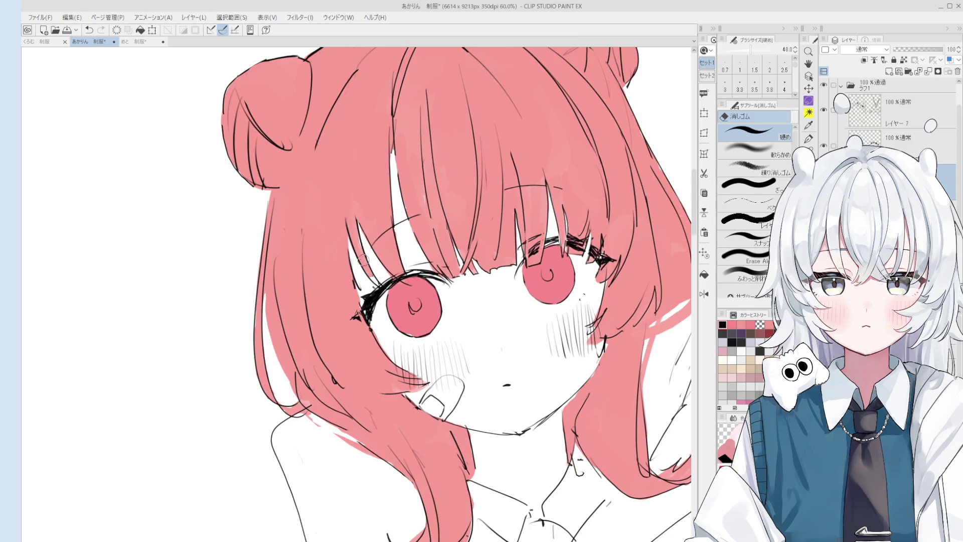
key("b")
scroll(365, 266, "up", 3)
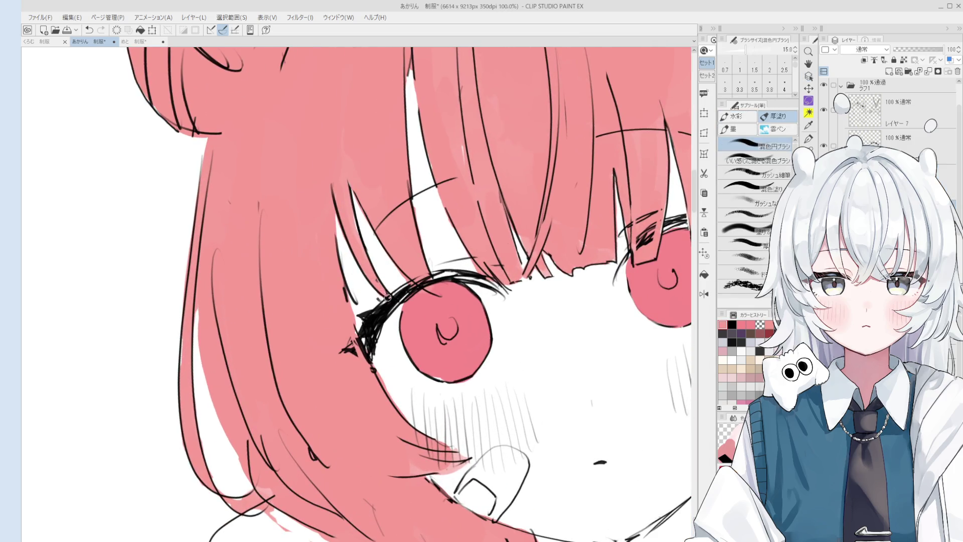
left_click(387, 301, "ctrl+shift")
key("e")
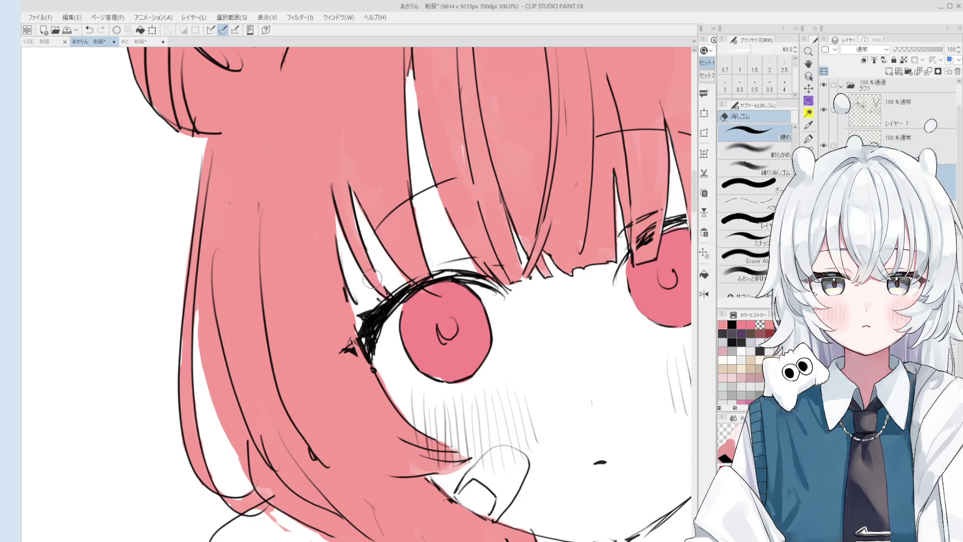
scroll(374, 279, "up", 2)
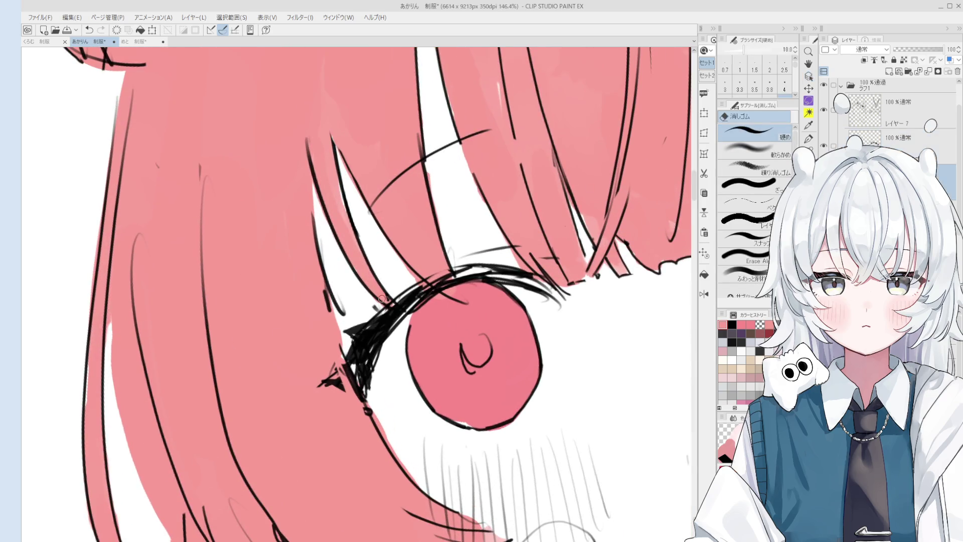
scroll(371, 278, "down", 1)
key("bracketright")
key("bracketright")
key("bracketright")
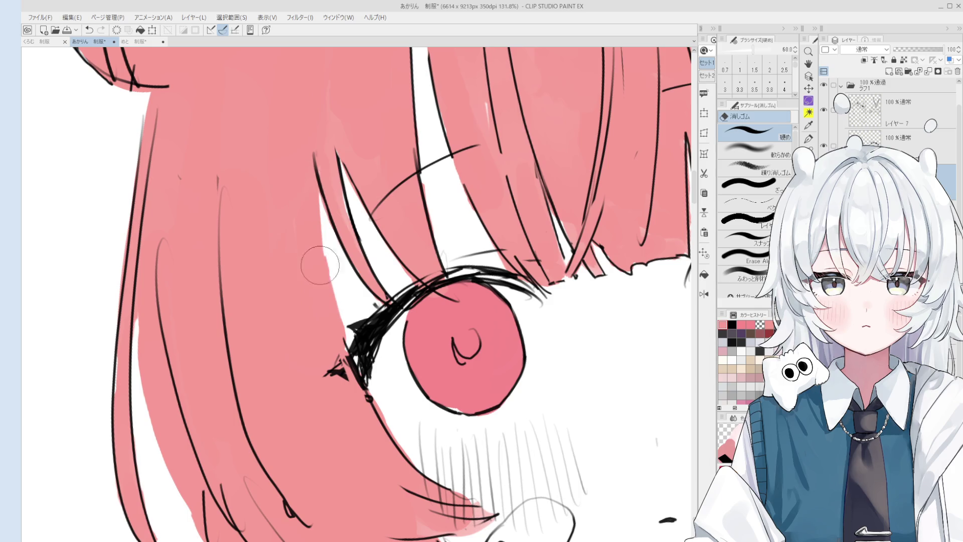
left_click(320, 195, "ctrl+shift")
scroll(320, 195, "down", 2)
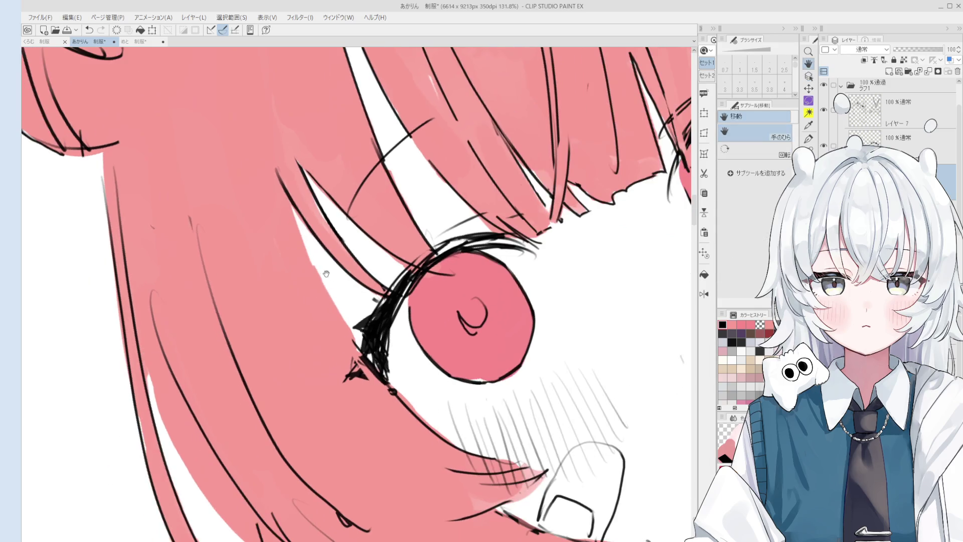
Step: Return to the pen and zoom out to 54% to check the whole head
key("p")
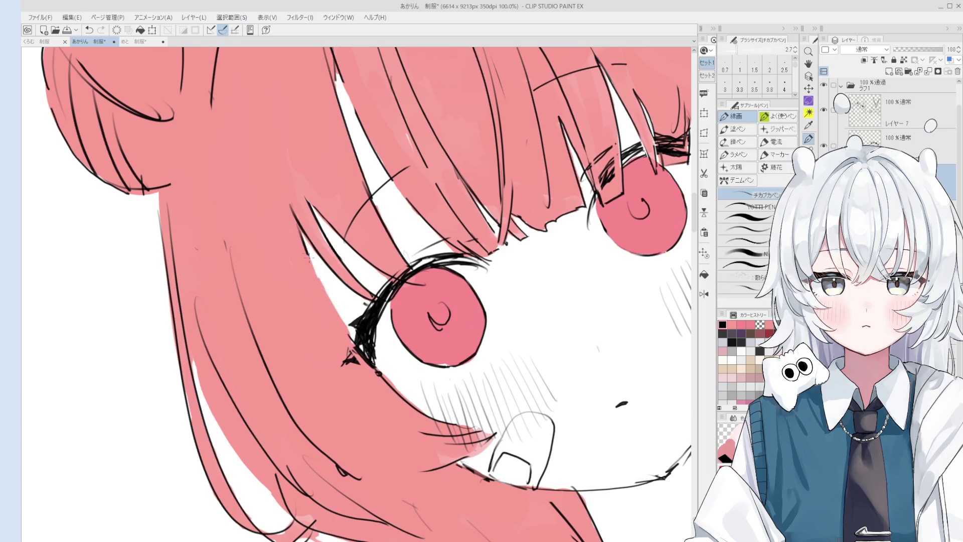
key("bracketright")
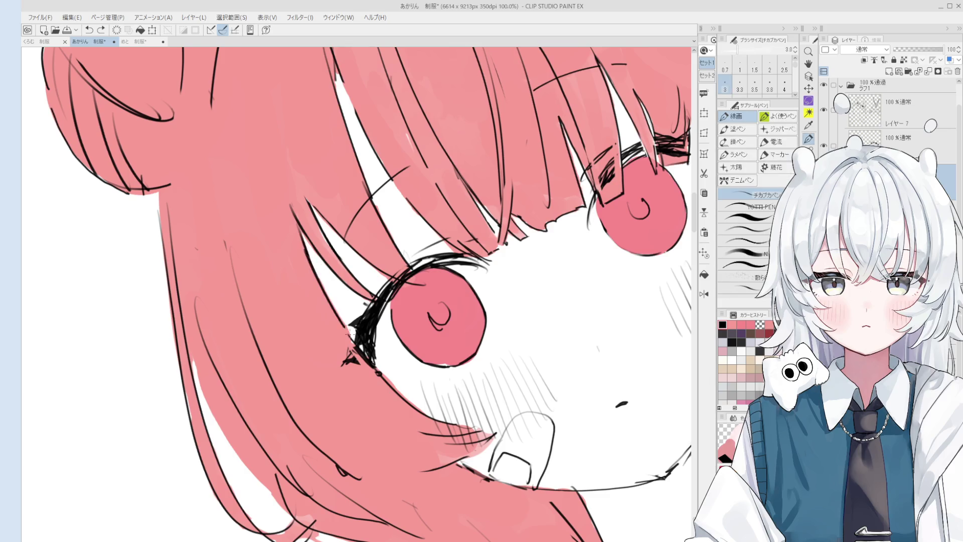
scroll(317, 269, "down", 3)
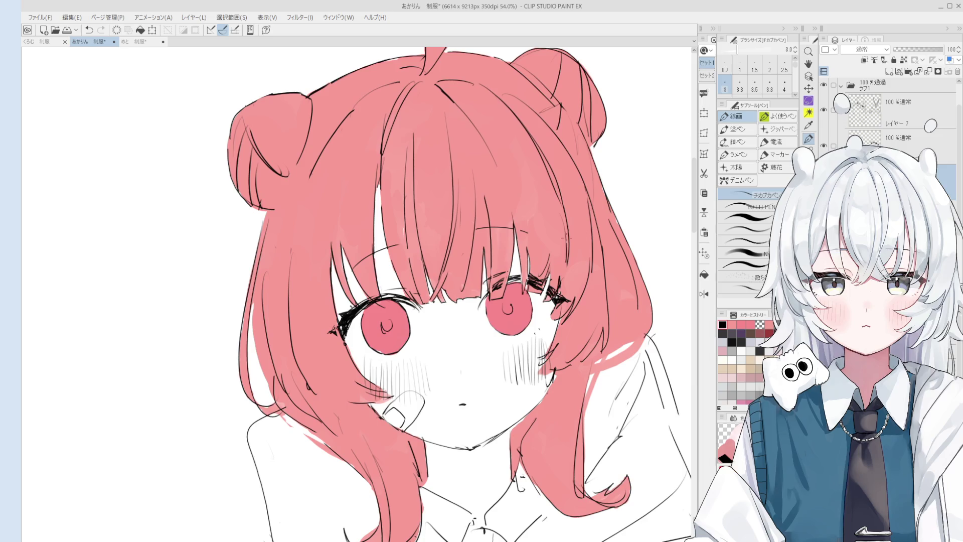
scroll(521, 292, "up", 4)
key("bracketleft")
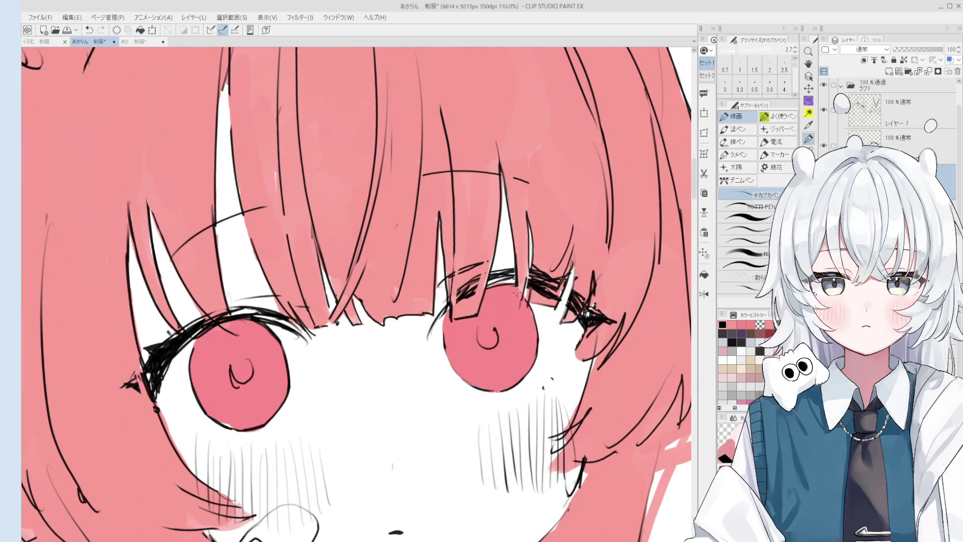
scroll(517, 292, "down", 2)
Step: Pick the hard eraser (硬め, size 60) to clean stray bang lines
key("e")
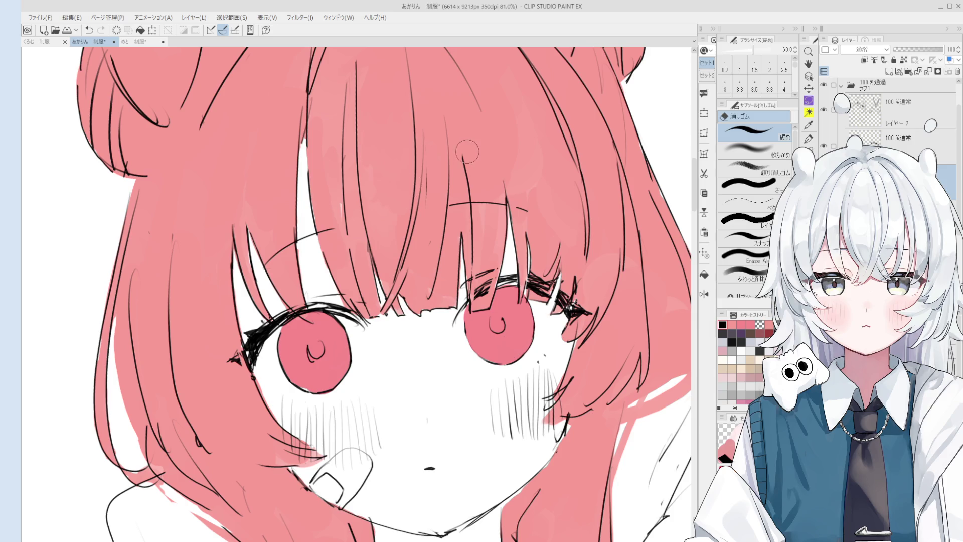
Step: Zoom in on the eyes and mirror the canvas view horizontally
scroll(452, 251, "up", 3)
key("o")
key("e")
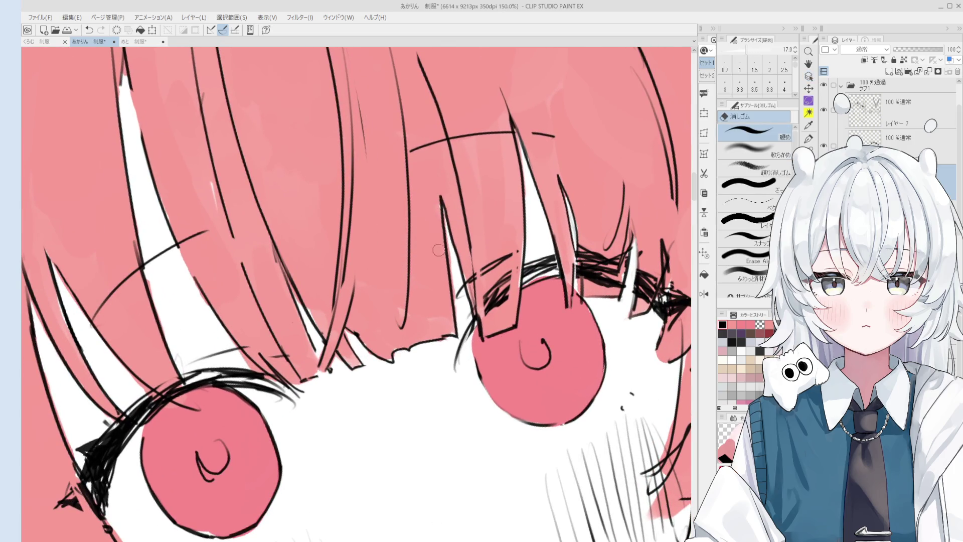
key("h")
scroll(437, 281, "down", 2)
scroll(438, 281, "up", 1)
Step: Draw a hair line across the bangs, undo it, and alternate pen and eraser over the strands
key("p")
mouse_move(354, 238)
left_mouse_down()
mouse_move(389, 343)
mouse_move(391, 332)
mouse_move(399, 344)
left_mouse_up()
key("ctrl+z")
scroll(360, 255, "down", 1)
key("e")
key("p")
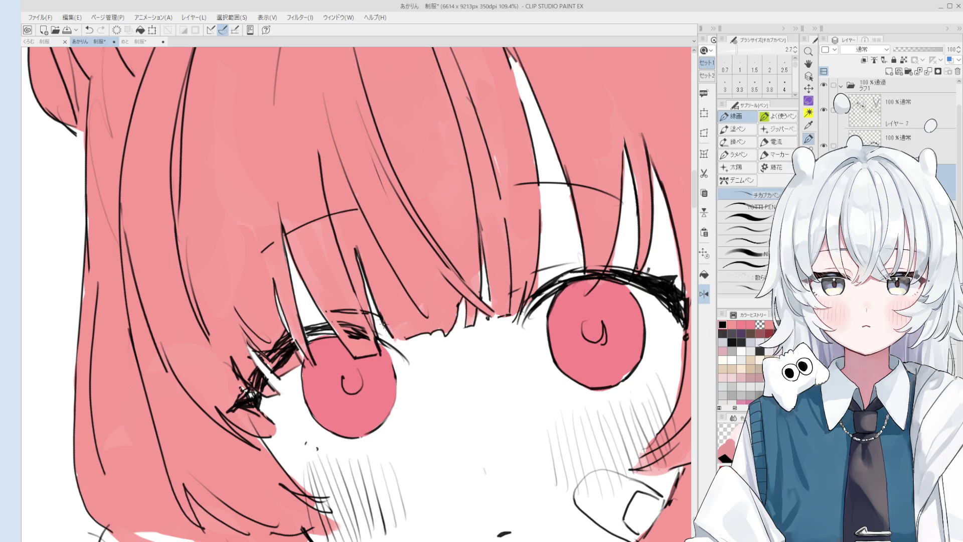
scroll(412, 328, "down", 3)
key("e")
scroll(431, 275, "down", 4)
scroll(431, 275, "up", 3)
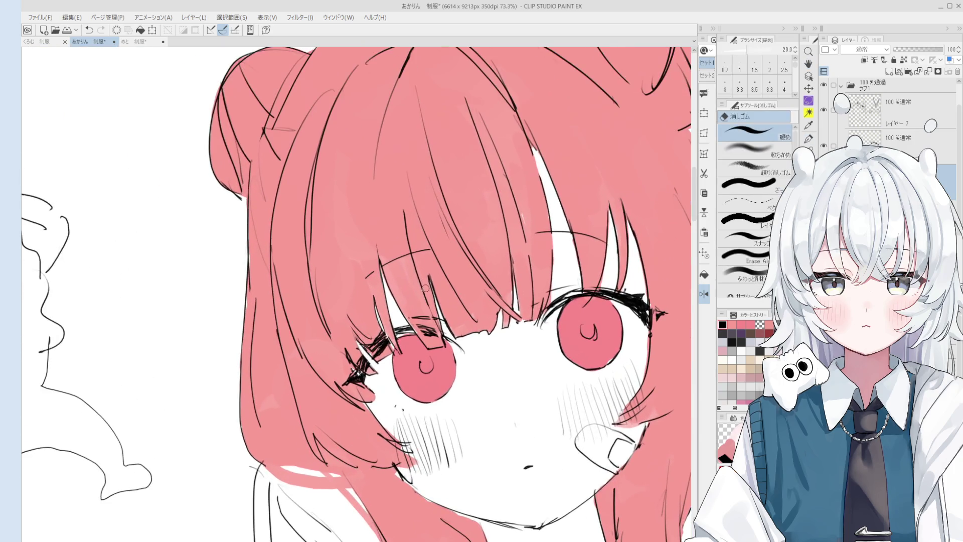
scroll(431, 275, "up", 2)
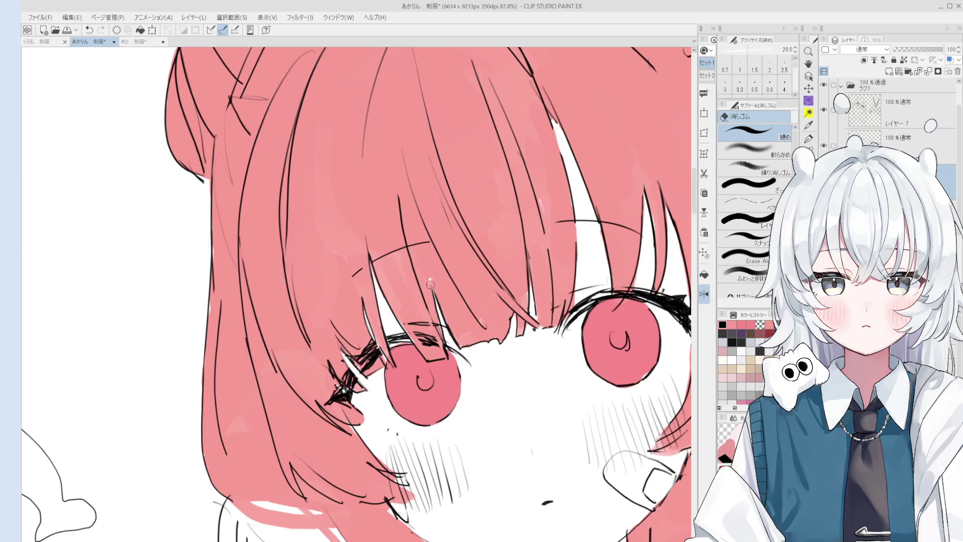
key("p")
scroll(429, 281, "down", 1)
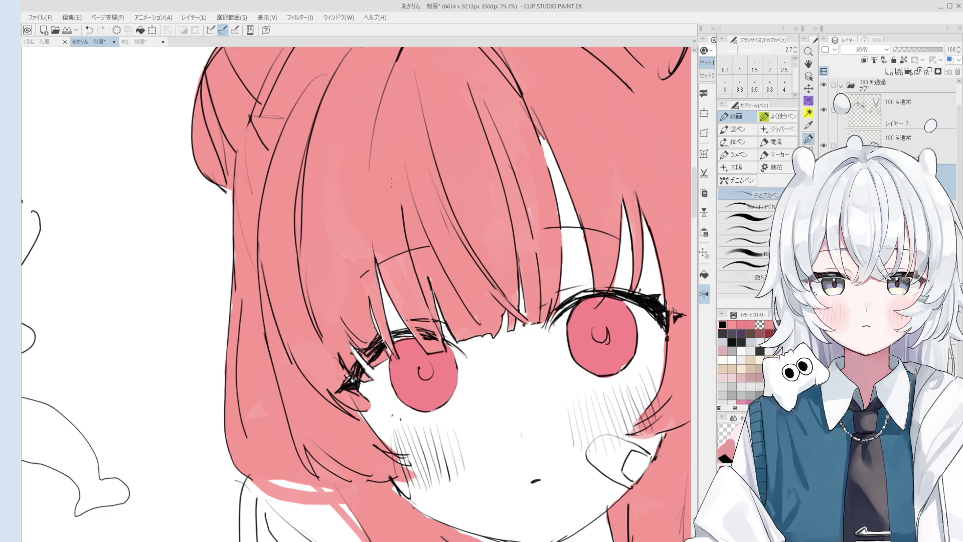
scroll(433, 257, "up", 1)
Step: Erase the bang strands overlapping the pink eye's lashes with the size-10 eraser
key("e")
scroll(433, 258, "up", 1)
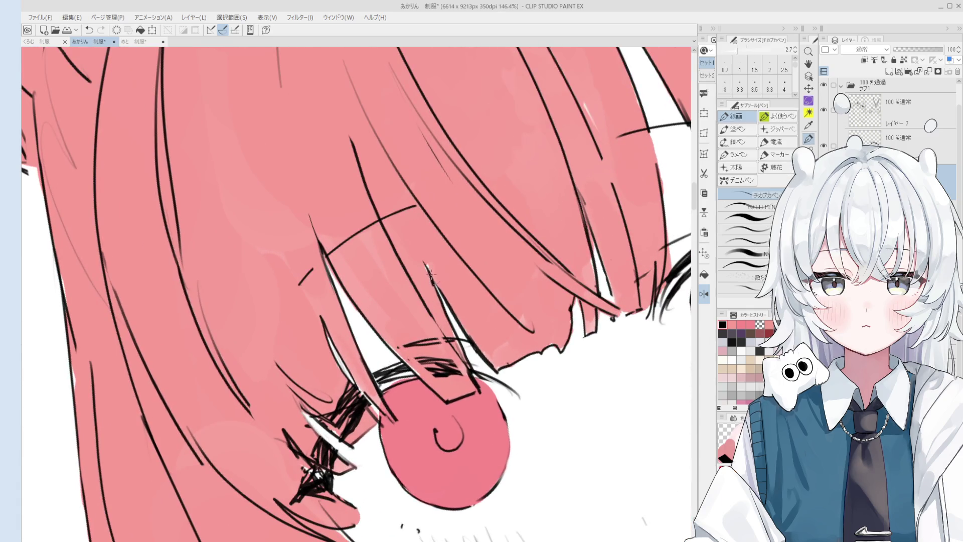
scroll(435, 280, "down", 1)
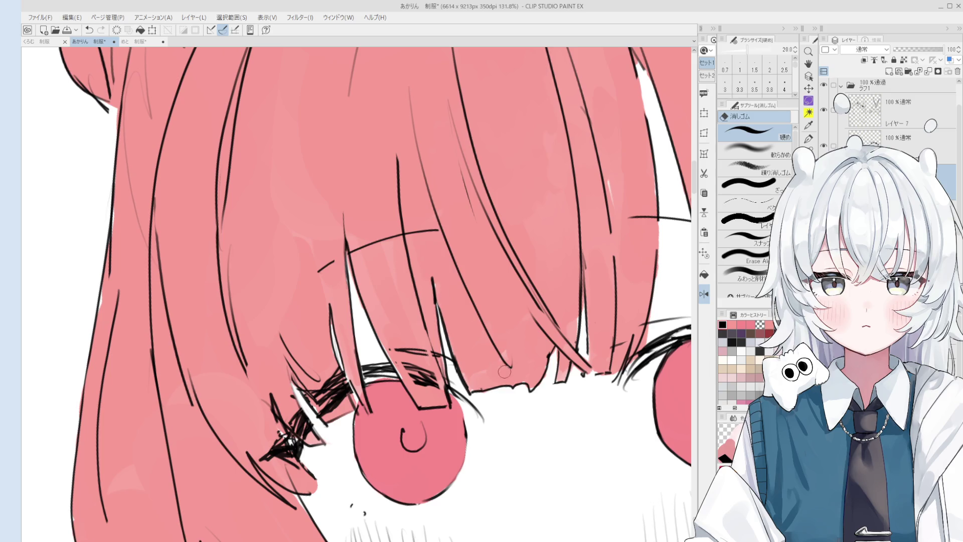
Step: Tilt the view counter-clockwise and fix the strands over the lashes, alternating the 2.7 pen and the eraser
key("minus")
key("o")
key("e")
scroll(432, 285, "up", 1)
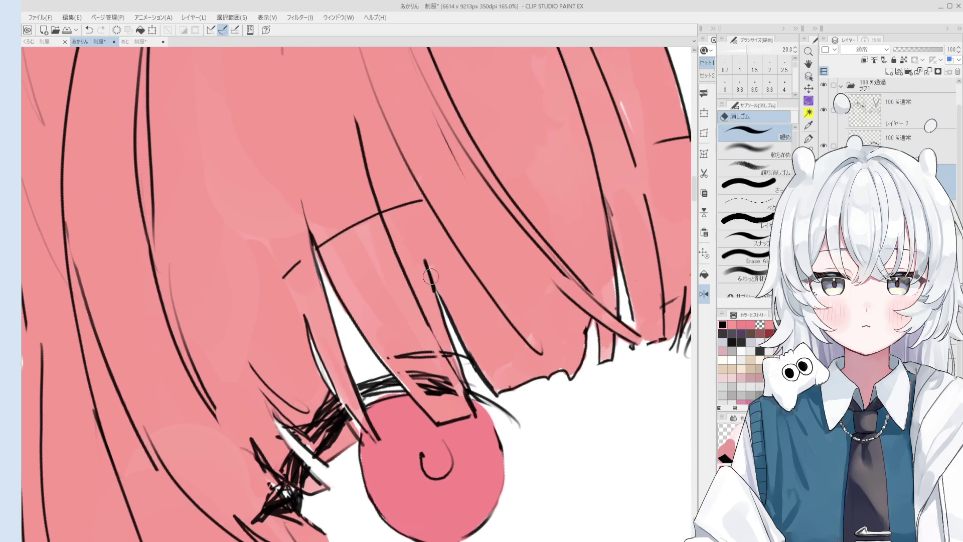
key("p")
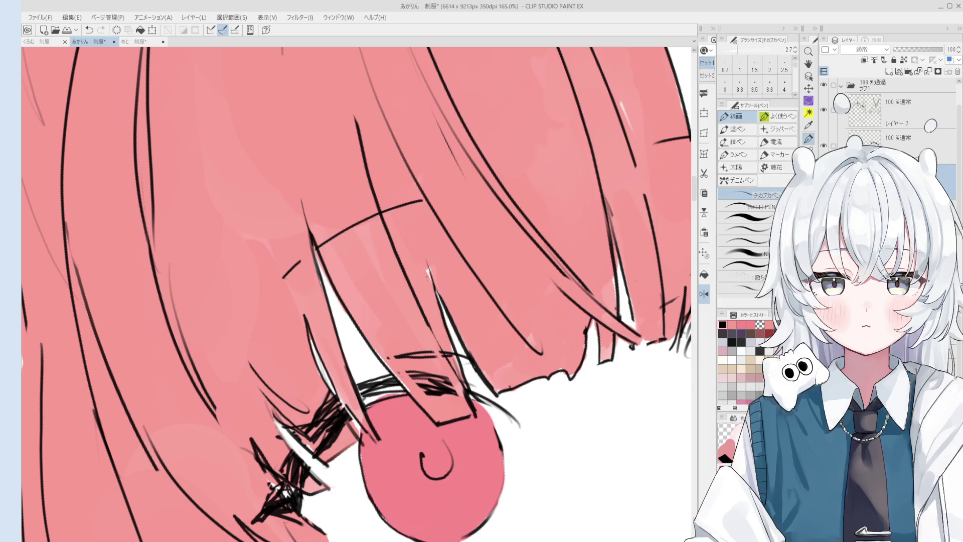
scroll(453, 350, "down", 2)
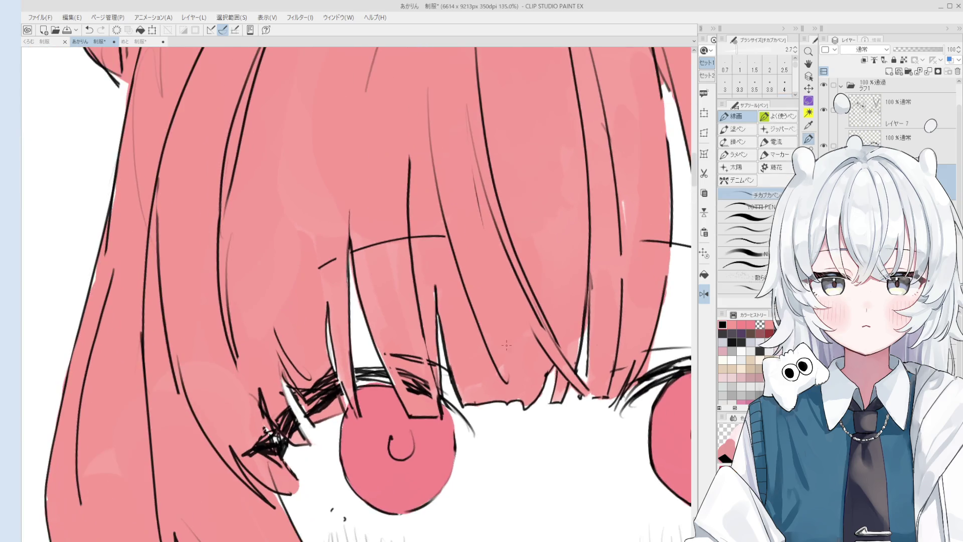
key("e")
scroll(453, 350, "up", 2)
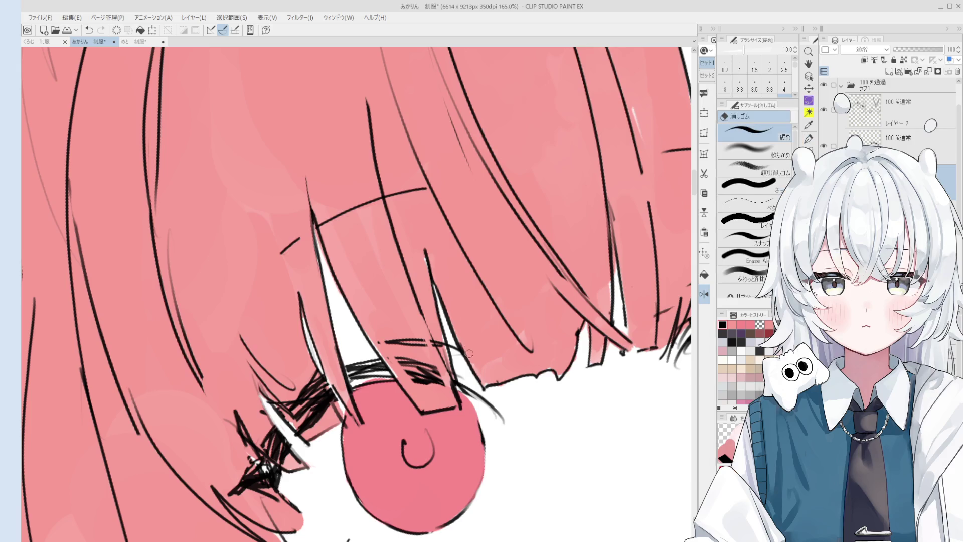
key("p")
scroll(468, 308, "down", 1)
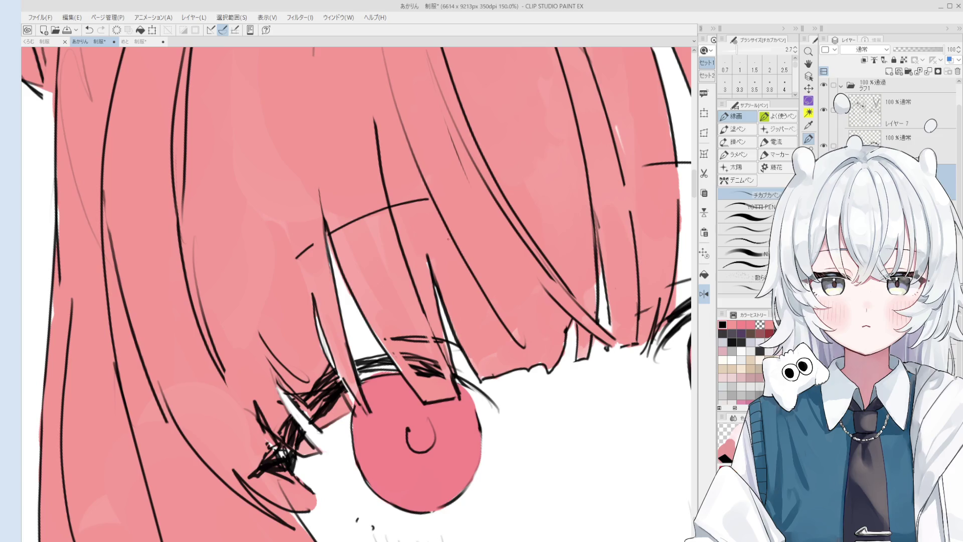
key("e")
scroll(417, 296, "up", 1)
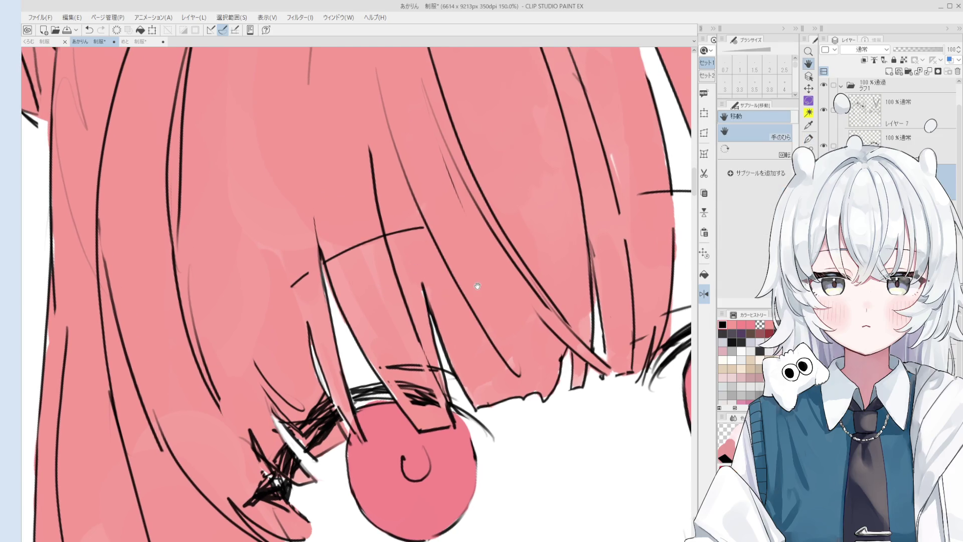
key("o")
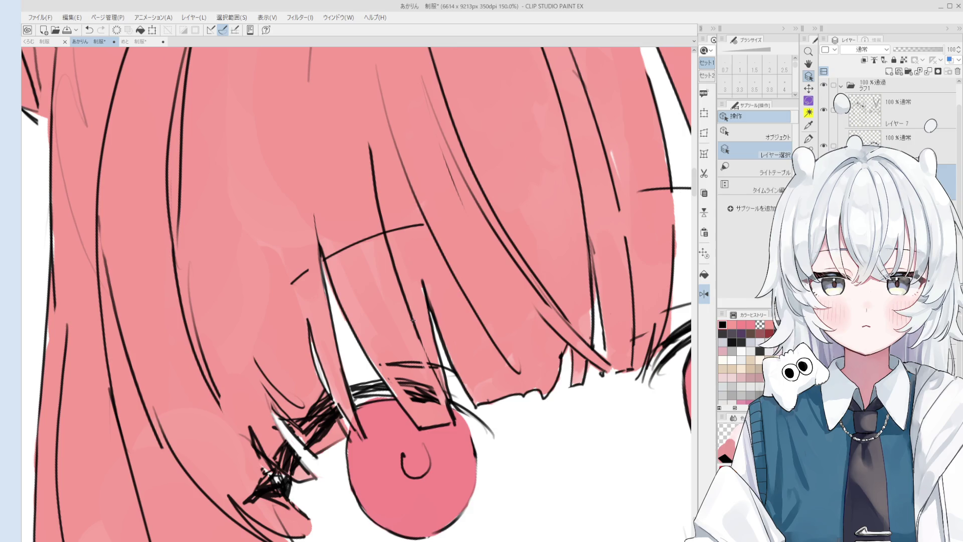
scroll(326, 210, "up", 2)
Step: Try a pen stroke for a hair line over the bangs, then undo it
key("p")
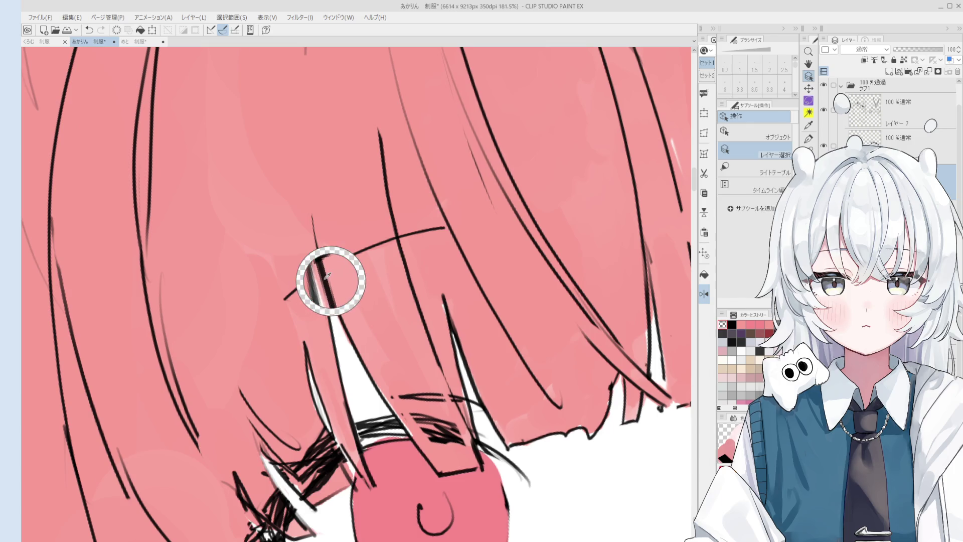
scroll(326, 274, "down", 2)
mouse_move(319, 248)
left_mouse_down()
mouse_move(354, 340)
mouse_move(339, 322)
left_mouse_up()
key("ctrl+z")
scroll(343, 316, "down", 2)
key("ctrl+z")
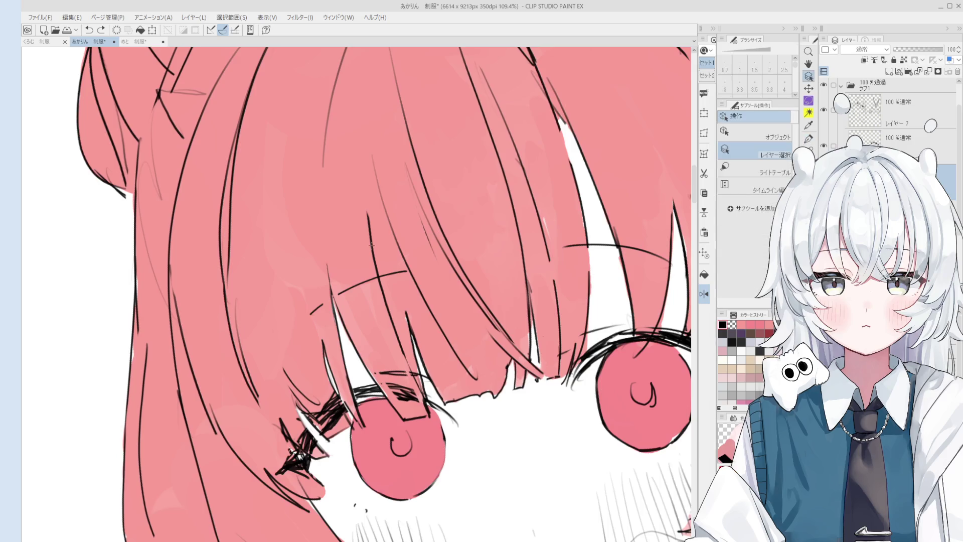
scroll(358, 231, "up", 3)
Step: Erase the stray hair lines in the bangs with a smaller hard eraser
key("e")
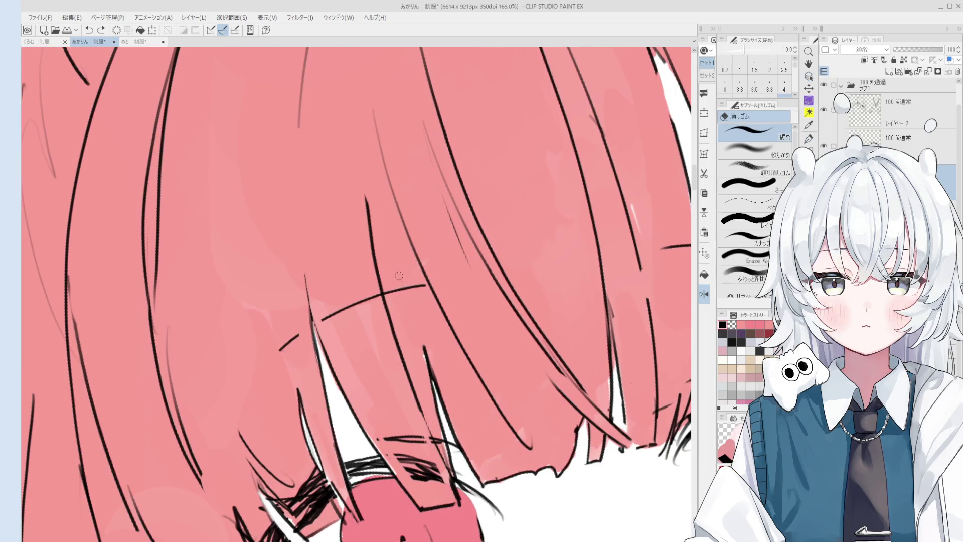
left_click_drag(365, 198, 381, 290)
key("bracketleft")
left_click_drag(454, 480, 420, 409)
scroll(454, 476, "down", 2)
mouse_move(407, 370)
left_mouse_down()
mouse_move(399, 342)
mouse_move(410, 359)
left_mouse_up()
scroll(431, 412, "down", 3)
Step: Tidy the lashes and hair lines over the left eye, alternating the pen and the size-20 eraser
key("p")
scroll(441, 431, "up", 3)
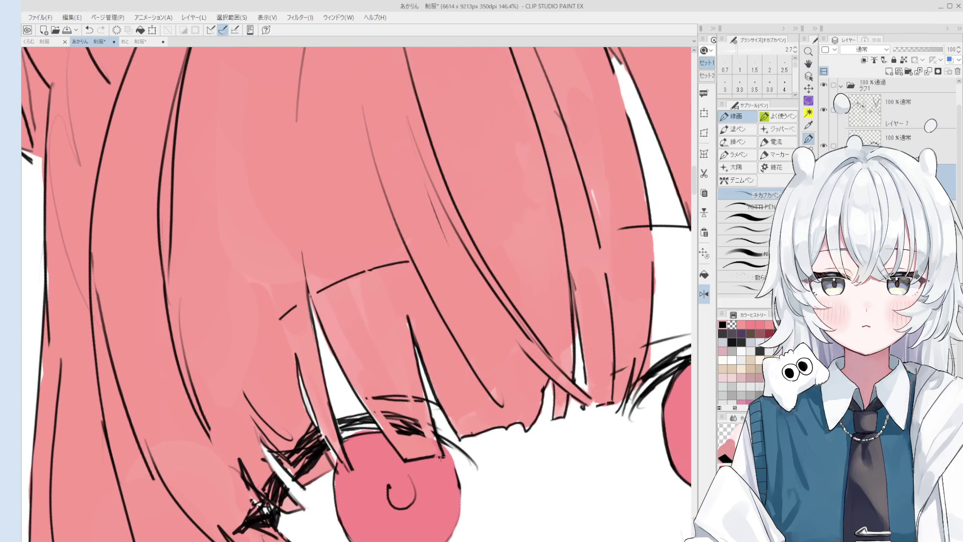
scroll(441, 452, "up", 2)
key("e")
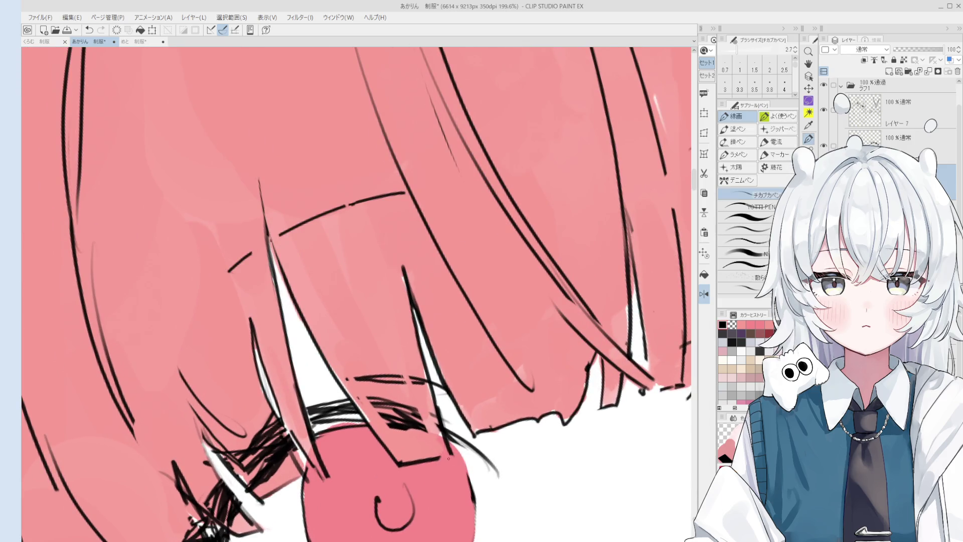
key("bracketright")
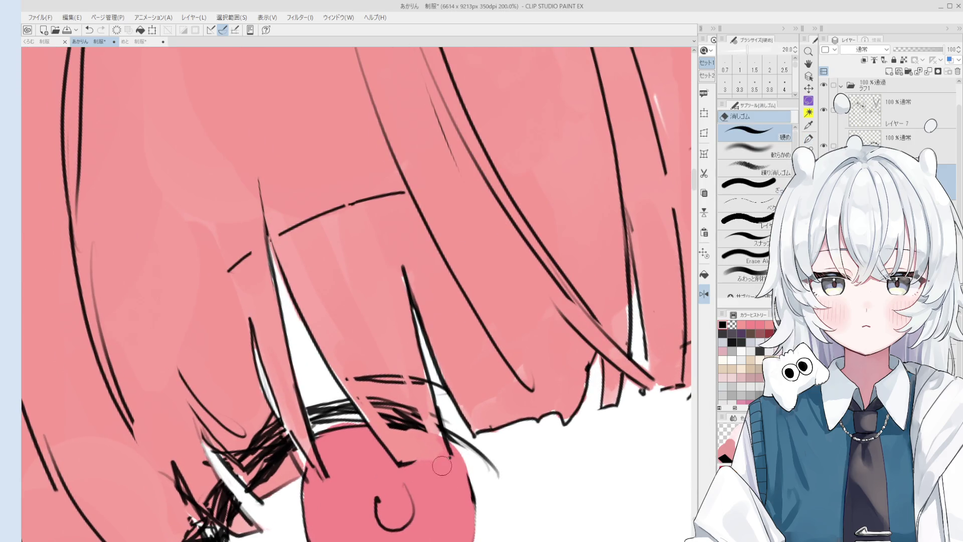
key("p")
scroll(456, 467, "down", 2)
scroll(359, 324, "down", 2)
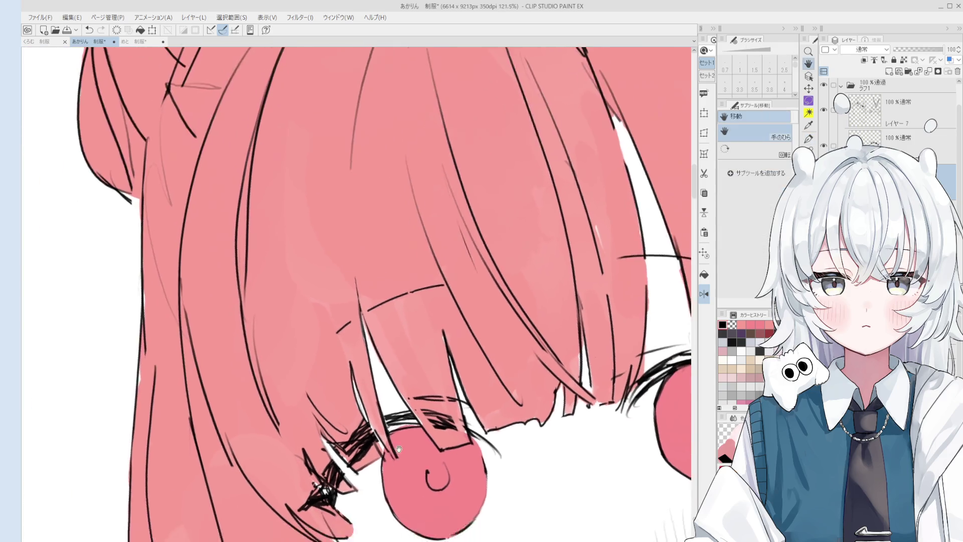
key("e")
key("p")
scroll(381, 359, "down", 2)
key("e")
scroll(389, 370, "up", 3)
key("p")
scroll(394, 376, "down", 2)
key("e")
scroll(405, 385, "up", 2)
scroll(404, 385, "down", 2)
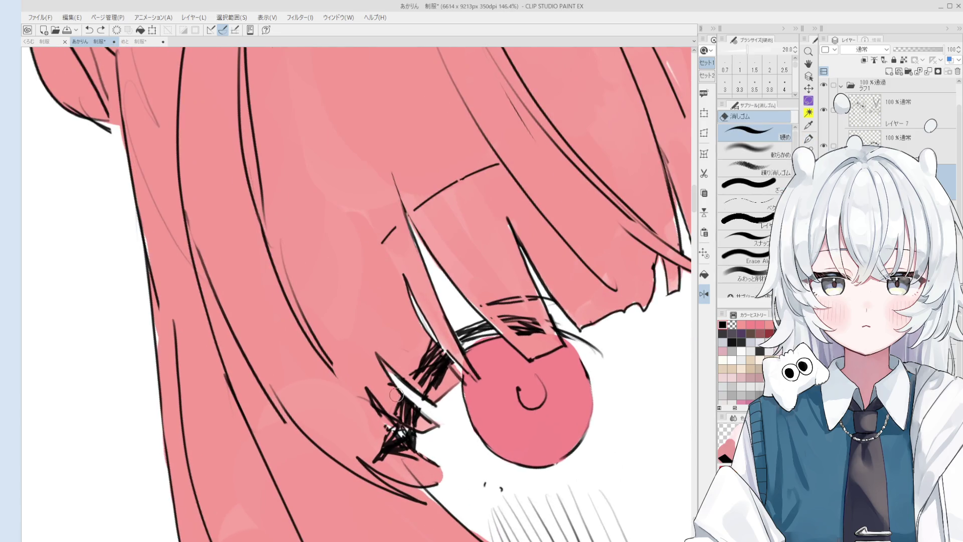
key("p")
key("e")
scroll(381, 390, "up", 2)
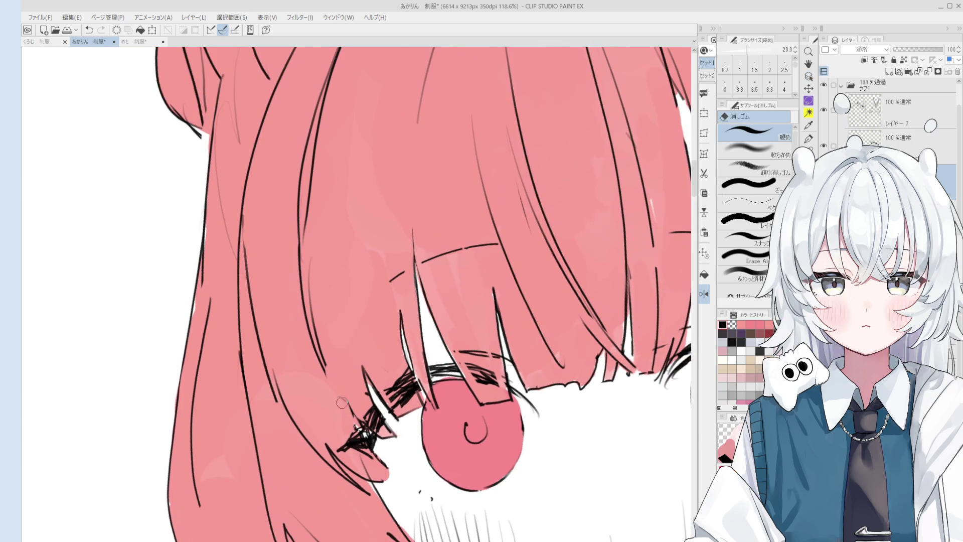
Step: Add a short dark stroke to the eyelash with the チカブカペン at size 2.7
key("p")
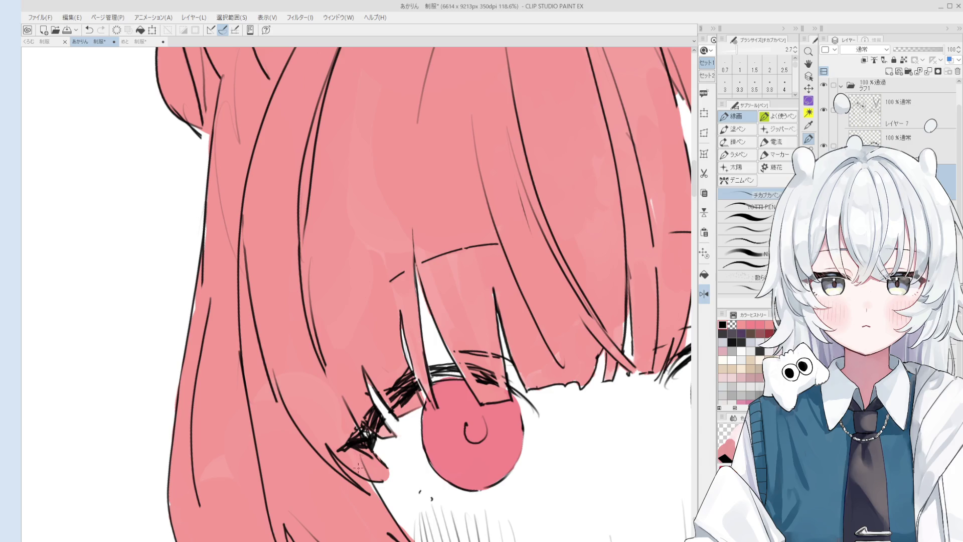
scroll(348, 410, "down", 1)
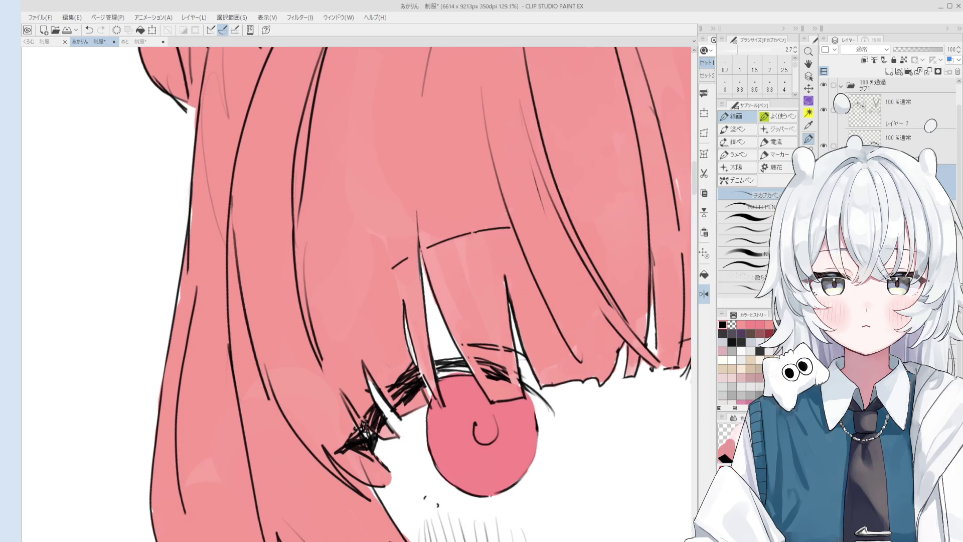
scroll(356, 412, "down", 1)
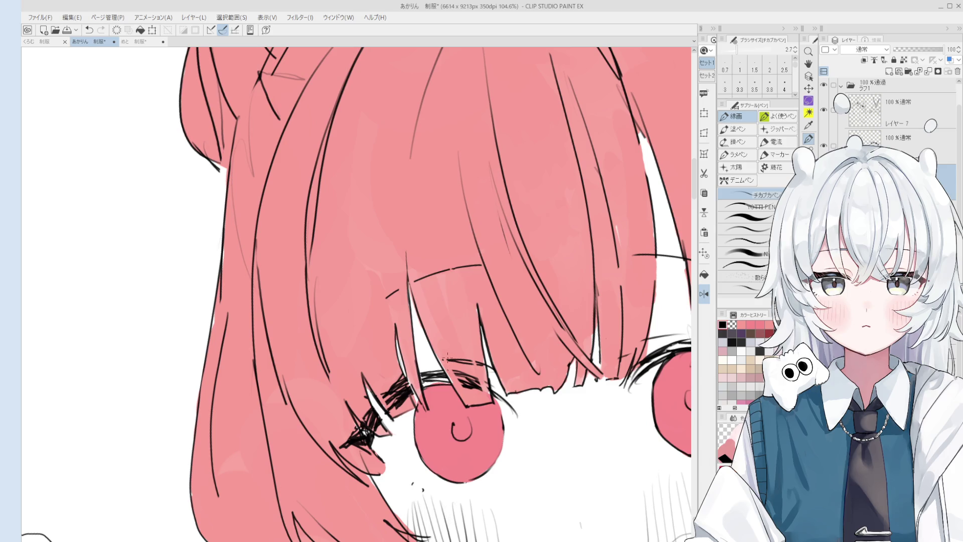
scroll(377, 411, "up", 2)
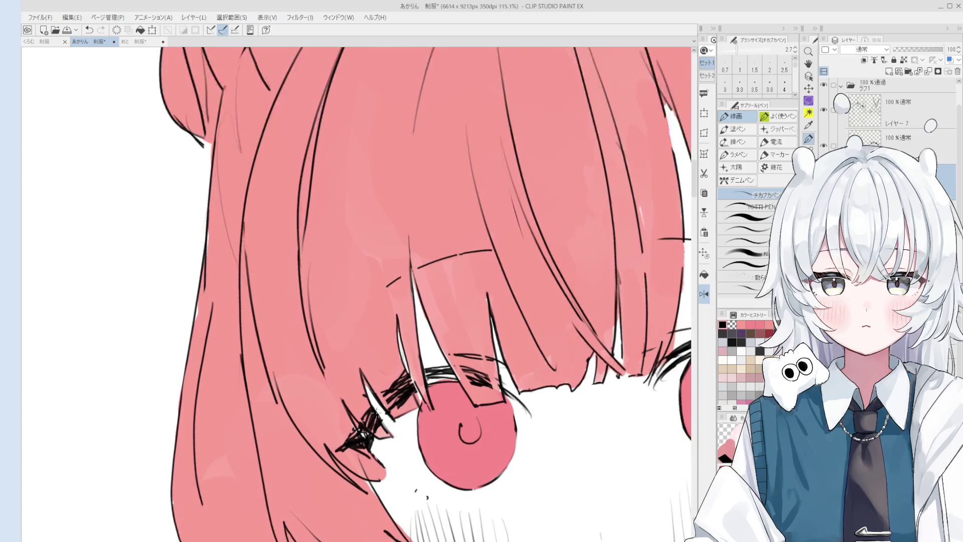
left_click_drag(383, 409, 372, 401)
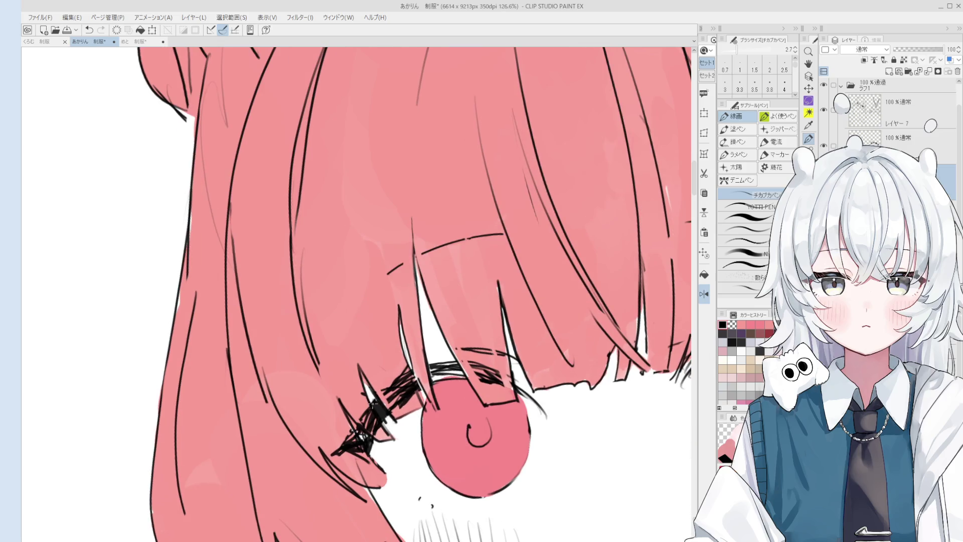
Step: Switch to the eraser and select the lineart layer holding the eyelash line
key("e")
scroll(384, 408, "up", 2)
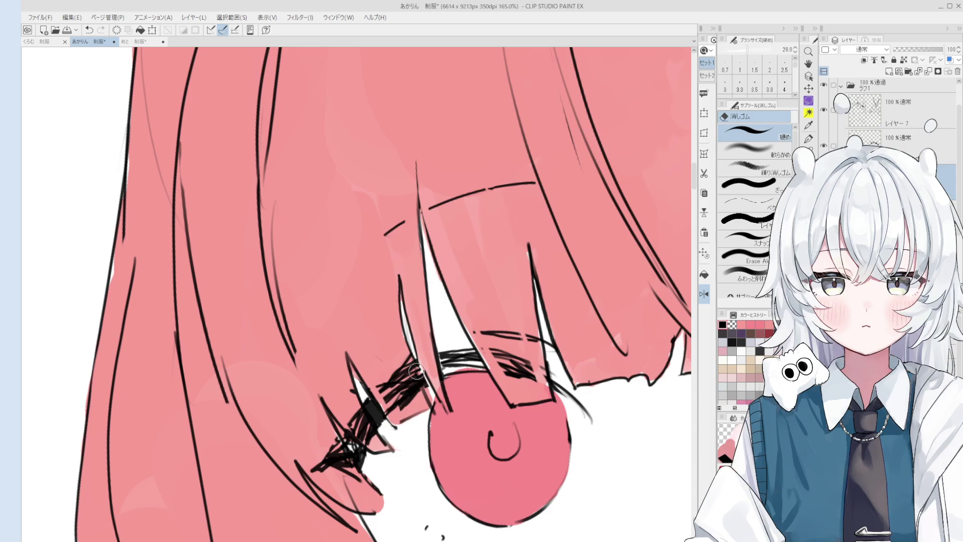
left_click(395, 415, "ctrl+shift")
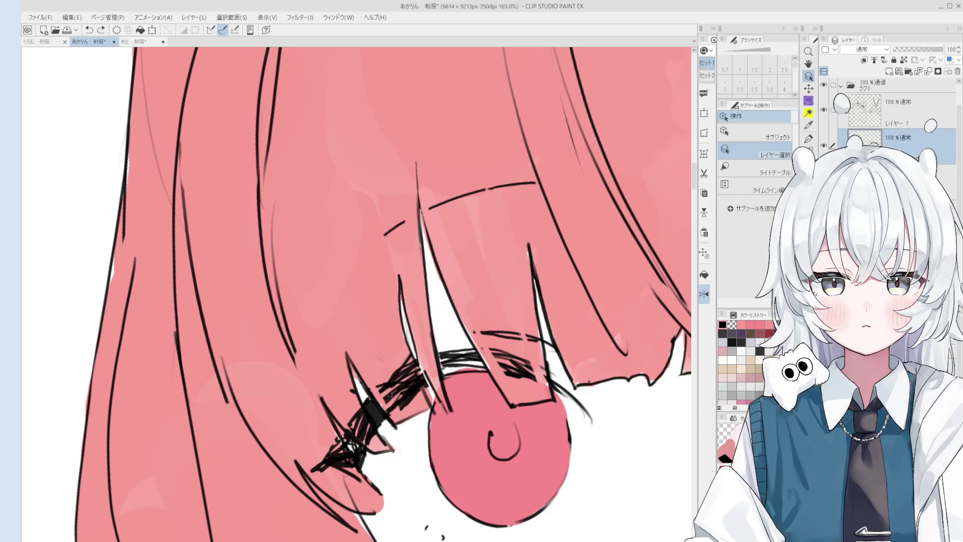
left_click(420, 375, "ctrl+shift")
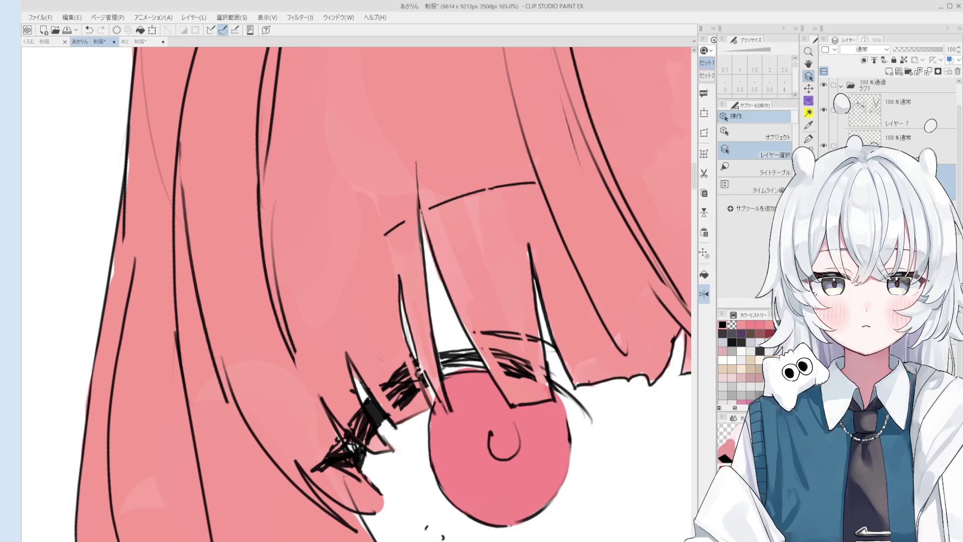
scroll(406, 437, "down", 2)
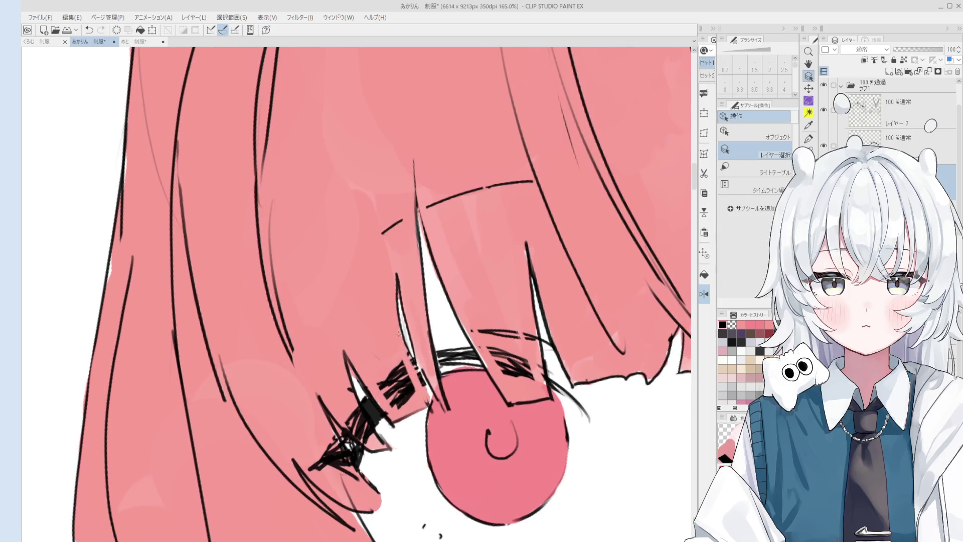
scroll(402, 332, "up", 1)
scroll(434, 359, "down", 3)
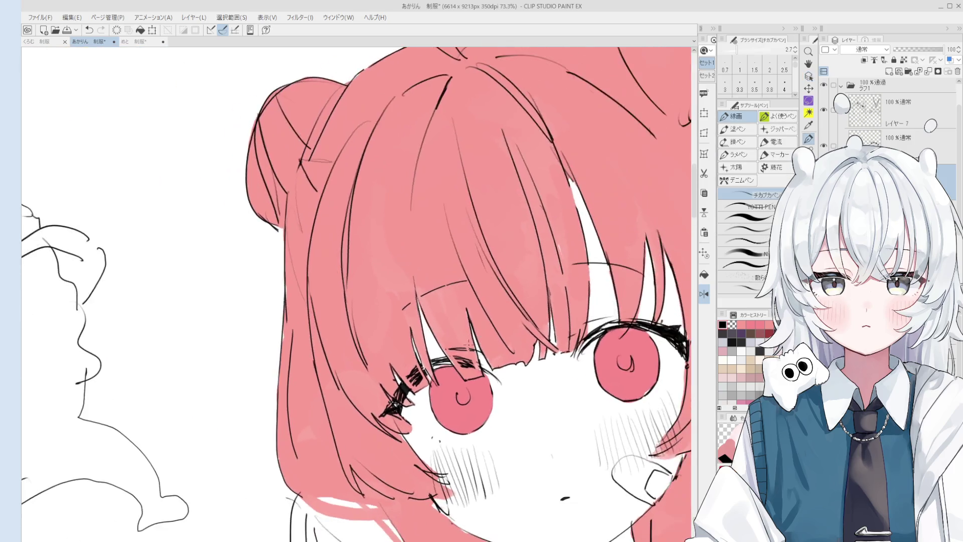
scroll(427, 361, "up", 1)
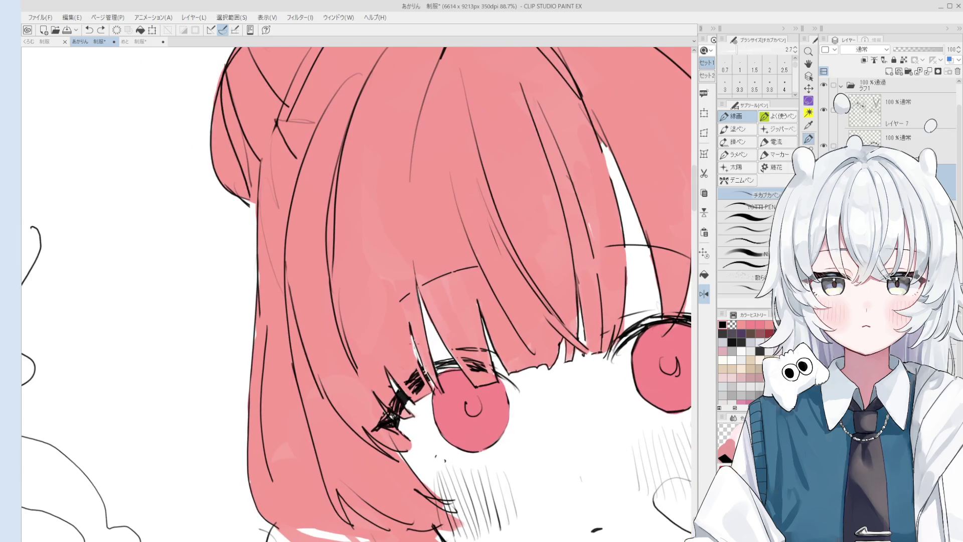
scroll(416, 351, "down", 1)
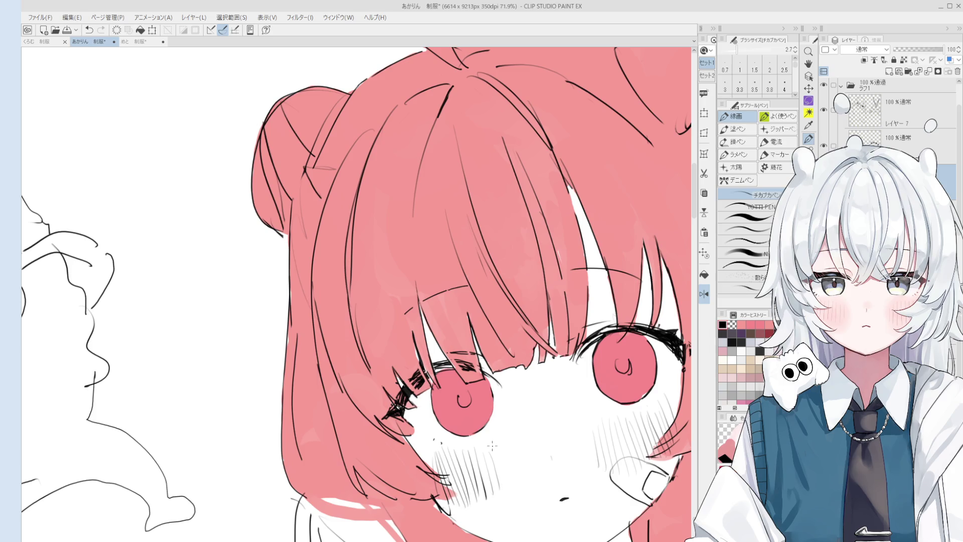
scroll(404, 144, "down", 5)
scroll(403, 144, "up", 4)
key("h")
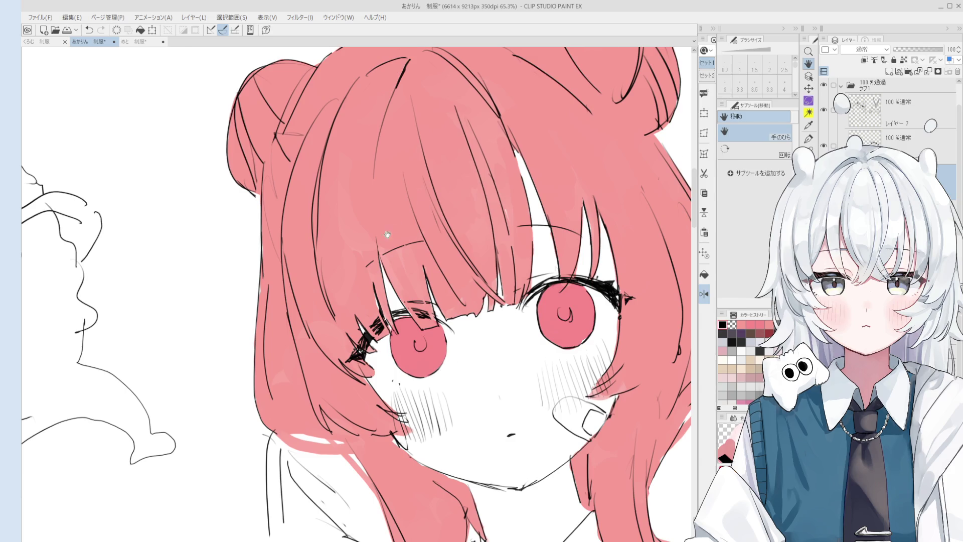
Step: Try several light pen strokes over the pink bangs above the left eye, undoing the rejected ones
scroll(387, 234, "down", 2)
scroll(388, 234, "up", 5)
key("o")
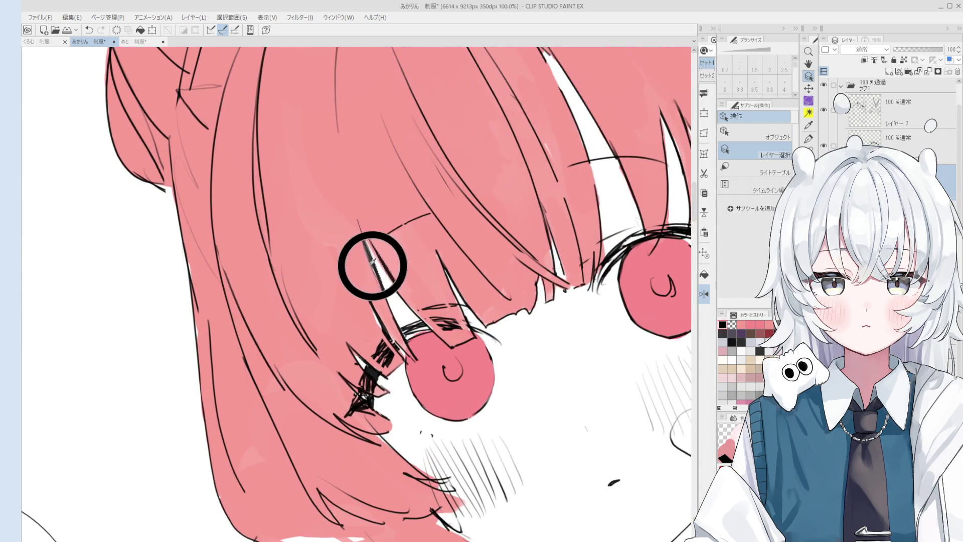
key("p")
scroll(353, 299, "down", 1)
left_click_drag(354, 303, 409, 374)
key("ctrl+z")
left_click_drag(355, 305, 416, 378)
key("ctrl+z")
left_click_drag(353, 304, 407, 374)
key("ctrl+z")
mouse_move(337, 265)
left_mouse_down()
mouse_move(358, 320)
mouse_move(515, 398)
left_mouse_up()
key("ctrl+z")
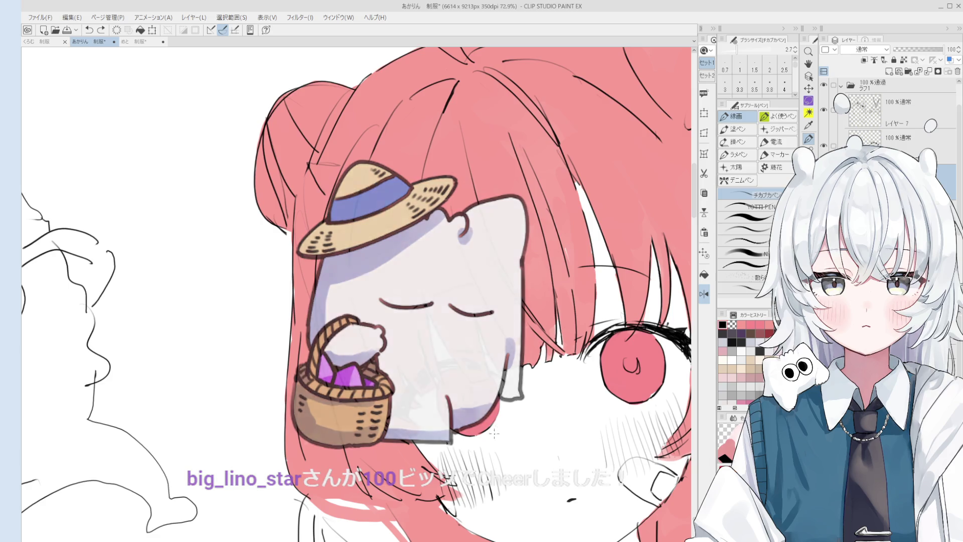
key("h")
scroll(429, 315, "down", 1)
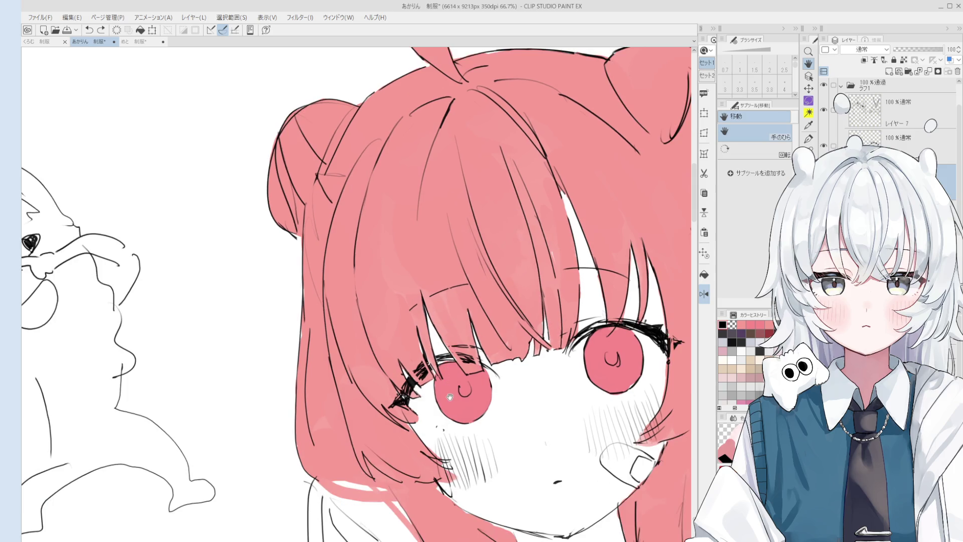
left_click_drag(448, 354, 427, 329)
scroll(427, 329, "down", 3)
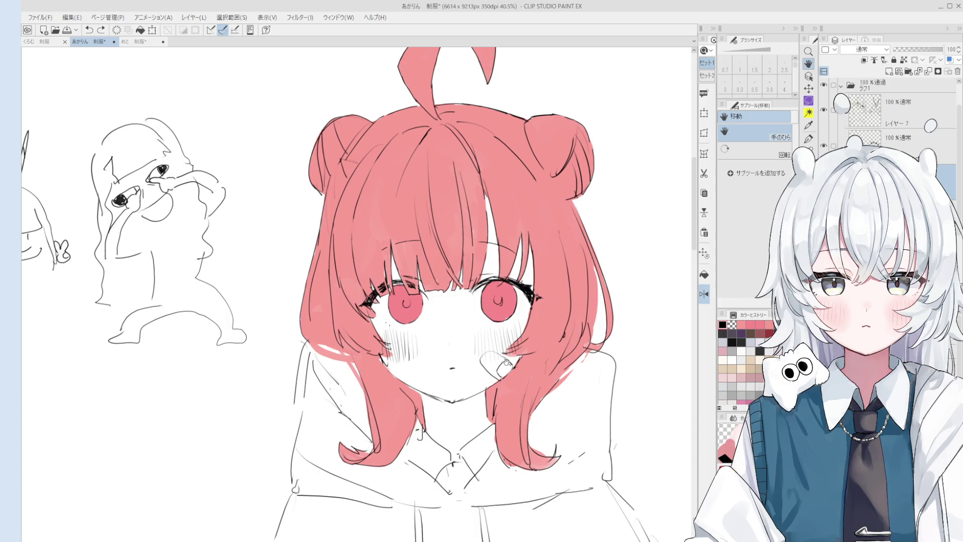
key("o")
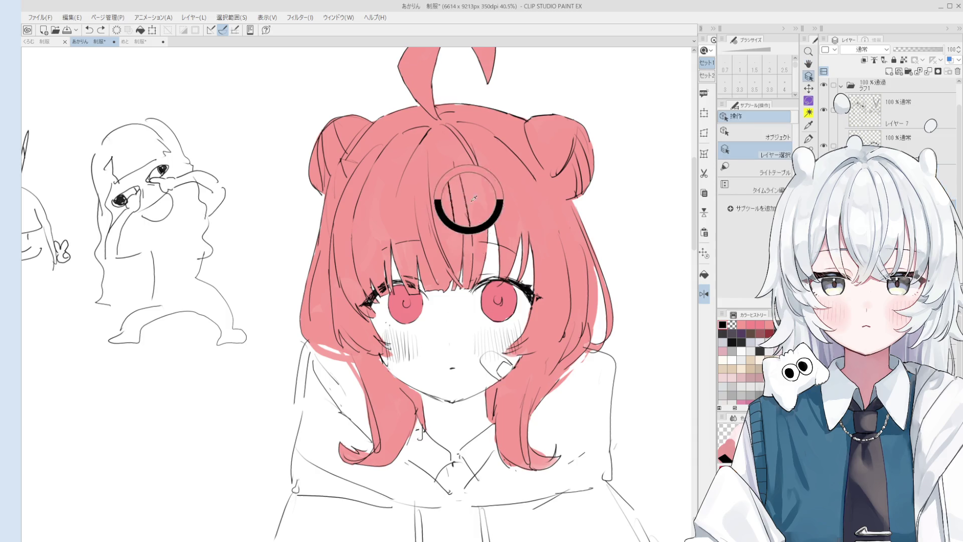
scroll(489, 193, "up", 1)
scroll(479, 173, "up", 3)
key("e")
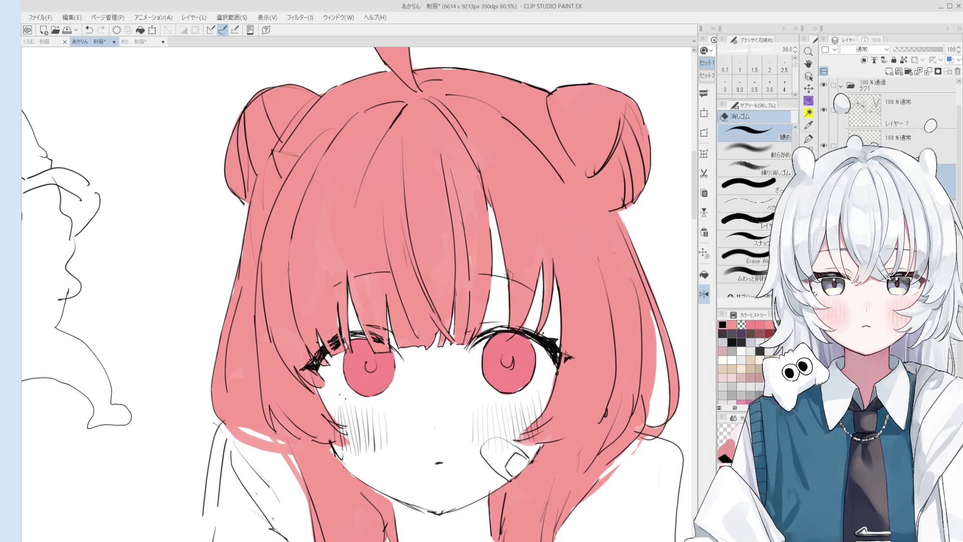
key("e")
scroll(519, 267, "up", 1)
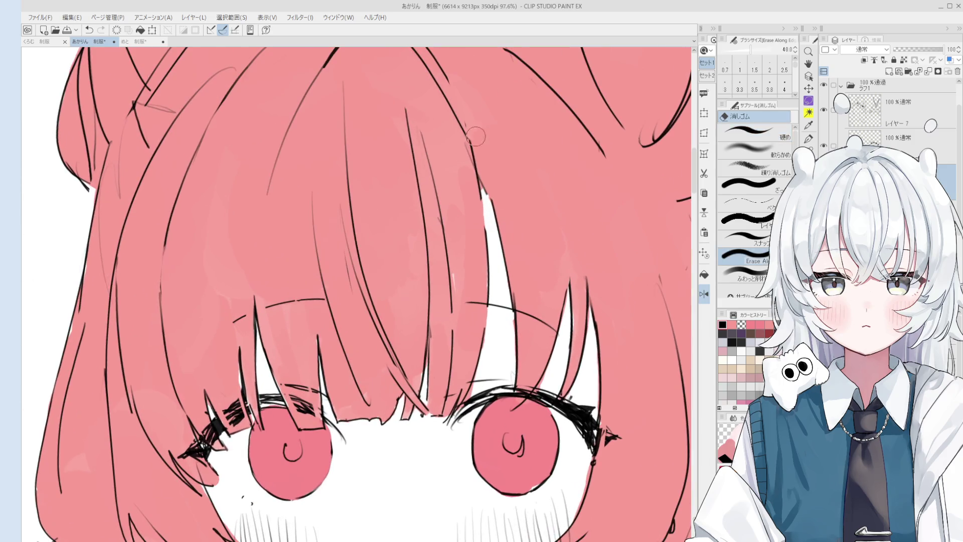
scroll(485, 188, "up", 2)
key("p")
scroll(487, 205, "down", 1)
key("e")
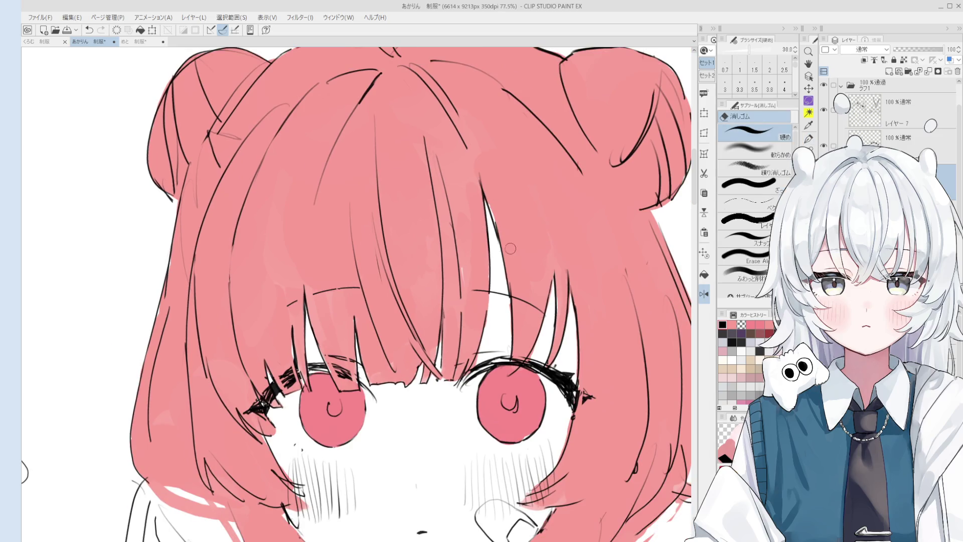
key("p")
scroll(493, 211, "down", 3)
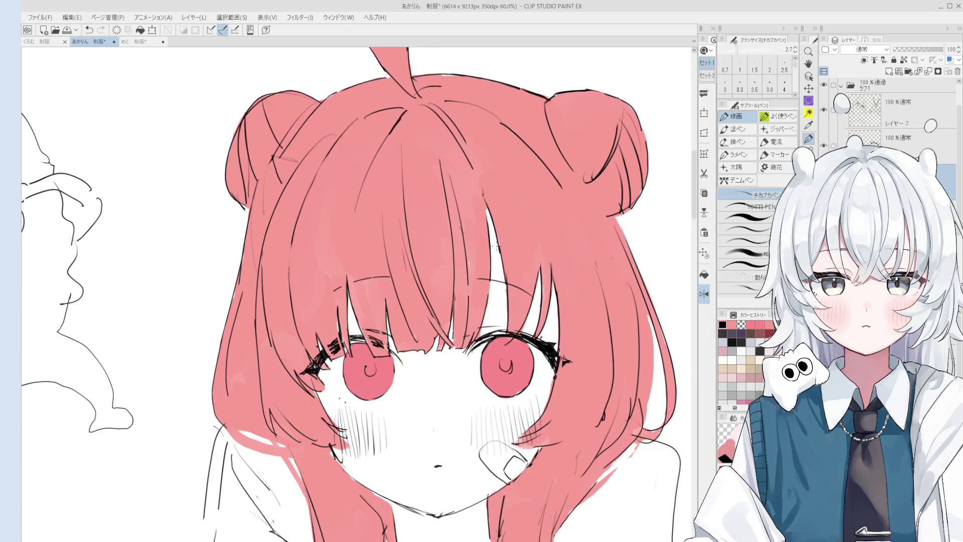
Step: Ink the hair edge below the left bun and clean up the bangs lines, alternating pen and hard eraser
scroll(402, 261, "up", 5)
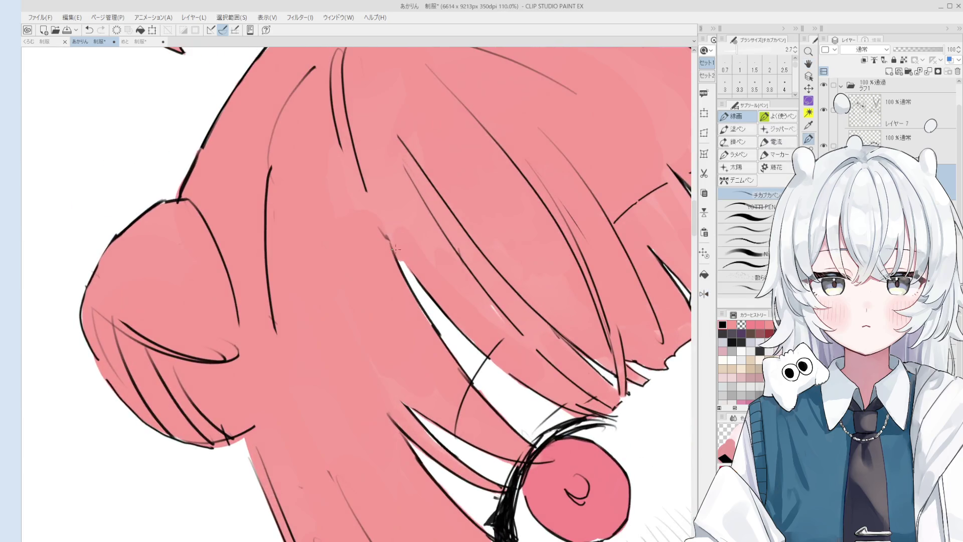
left_click_drag(391, 238, 420, 306)
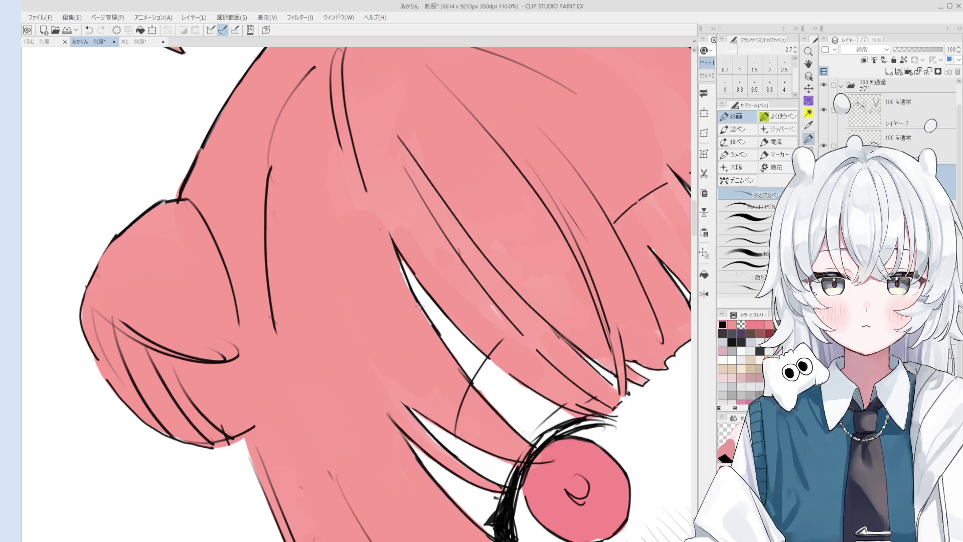
key("e")
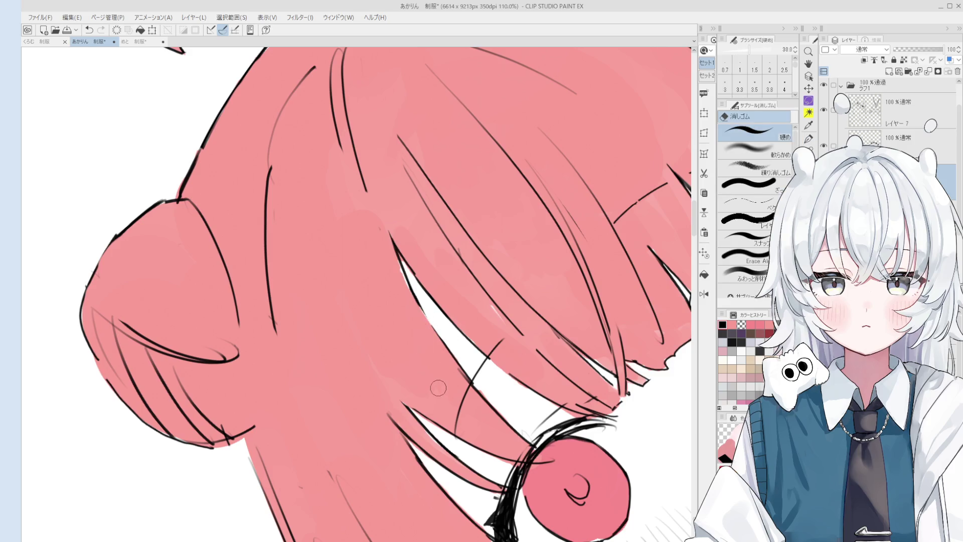
key("e")
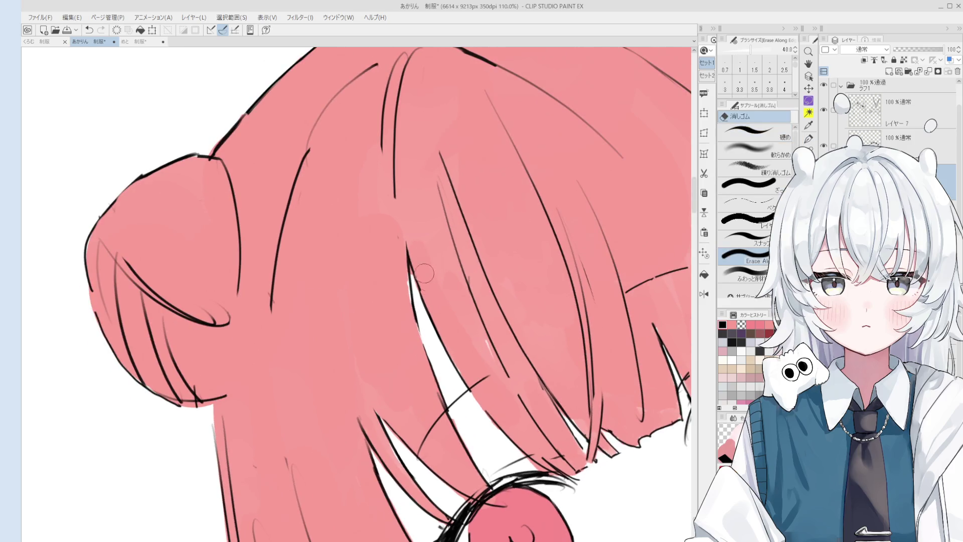
key("p")
scroll(427, 311, "down", 3)
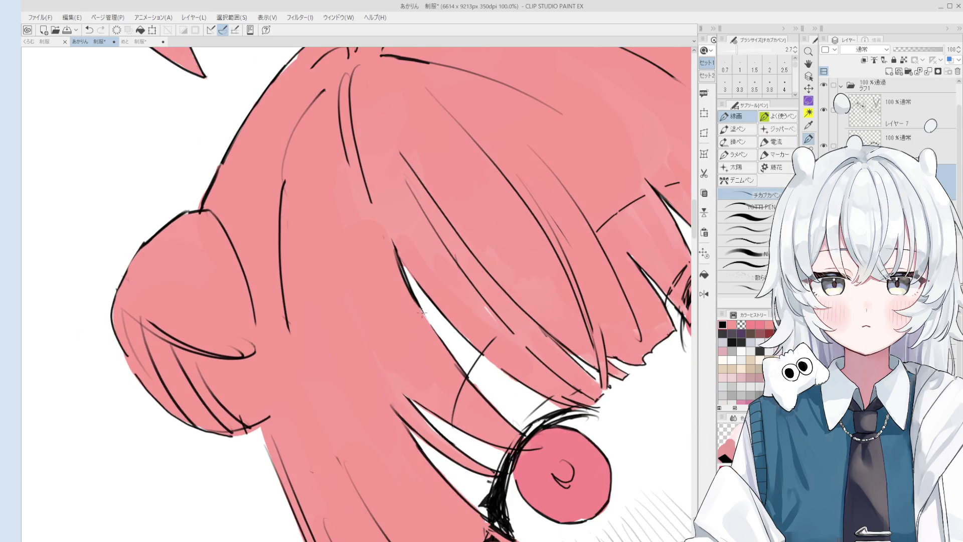
scroll(439, 344, "up", 3)
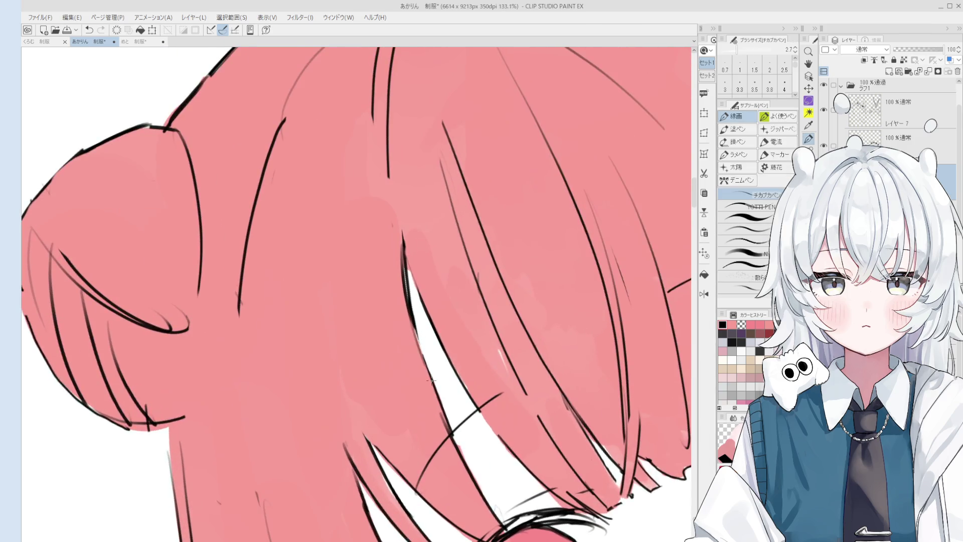
key("e")
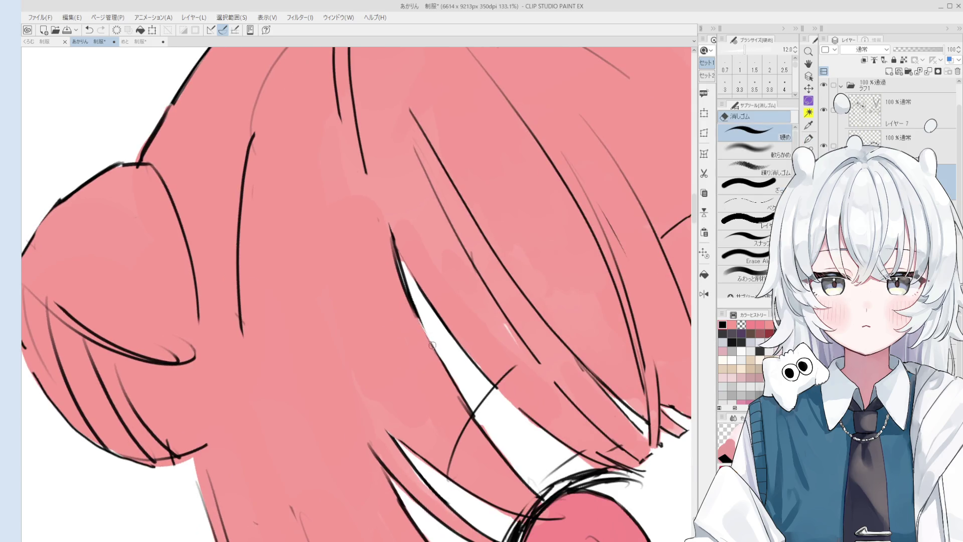
key("p")
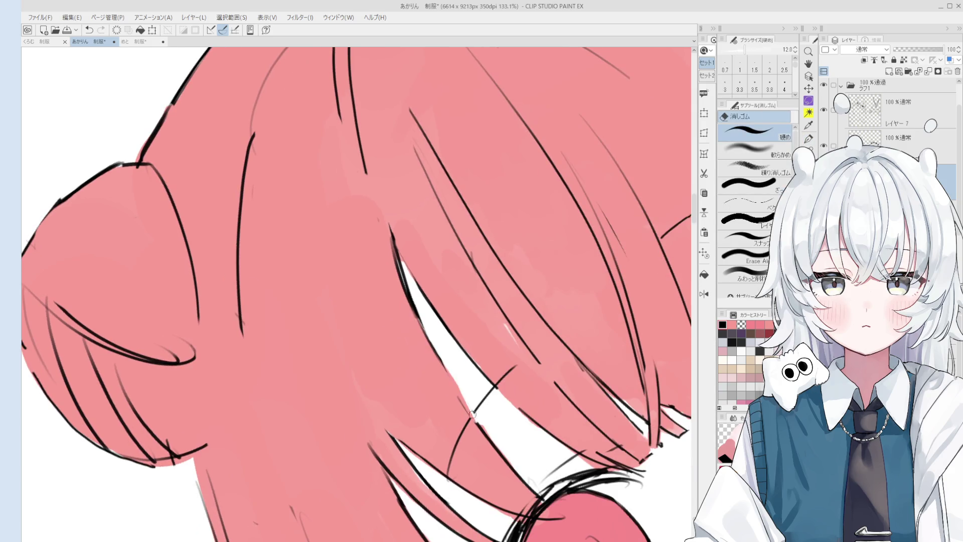
Step: Undo the last bad stroke and pan the view up toward the crown
scroll(452, 373, "down", 1)
key("ctrl+z")
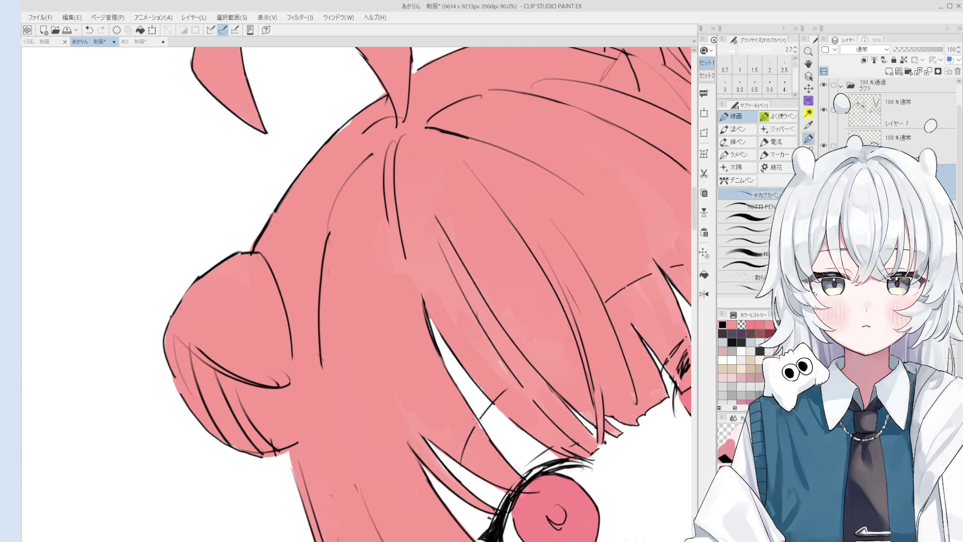
scroll(481, 420, "down", 2)
key("b")
left_click_drag(492, 451, 425, 391)
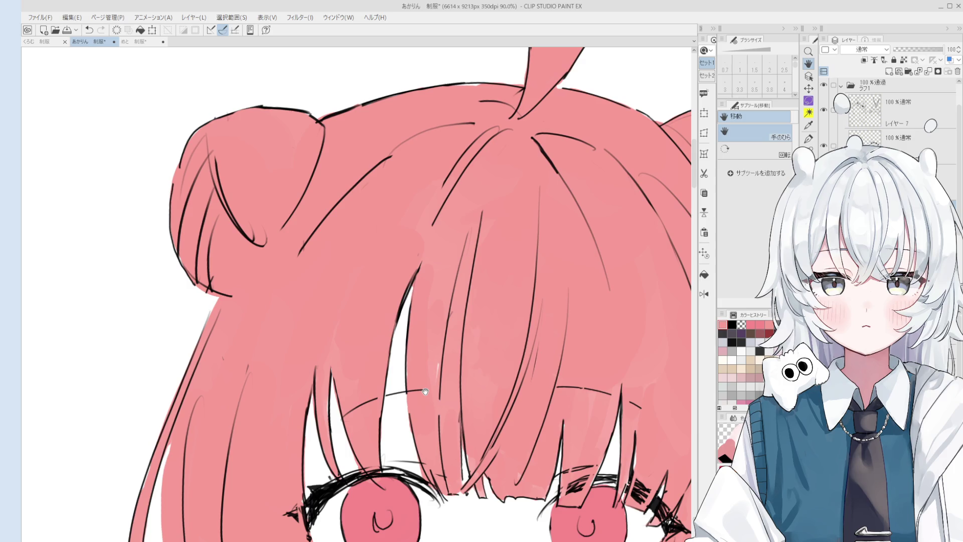
Step: Erase near the crown, undo an unwanted loop stroke and shift the view to show the crown
scroll(425, 391, "up", 4)
key("e")
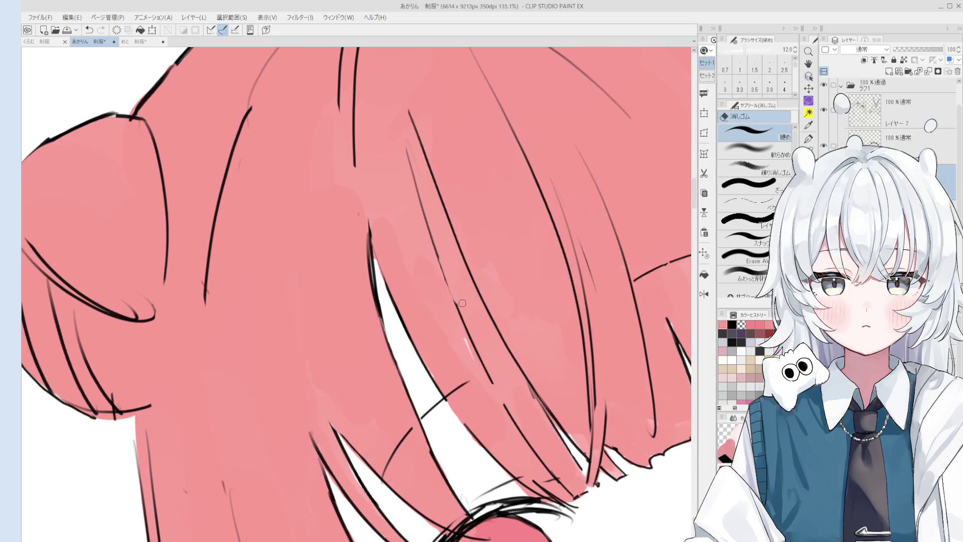
scroll(462, 303, "down", 5)
key("p")
scroll(453, 270, "down", 1)
mouse_move(442, 216)
left_mouse_down()
mouse_move(424, 200)
mouse_move(451, 198)
left_mouse_up()
key("ctrl+z")
key("h")
left_click_drag(479, 308, 494, 351)
key("p")
scroll(467, 236, "up", 2)
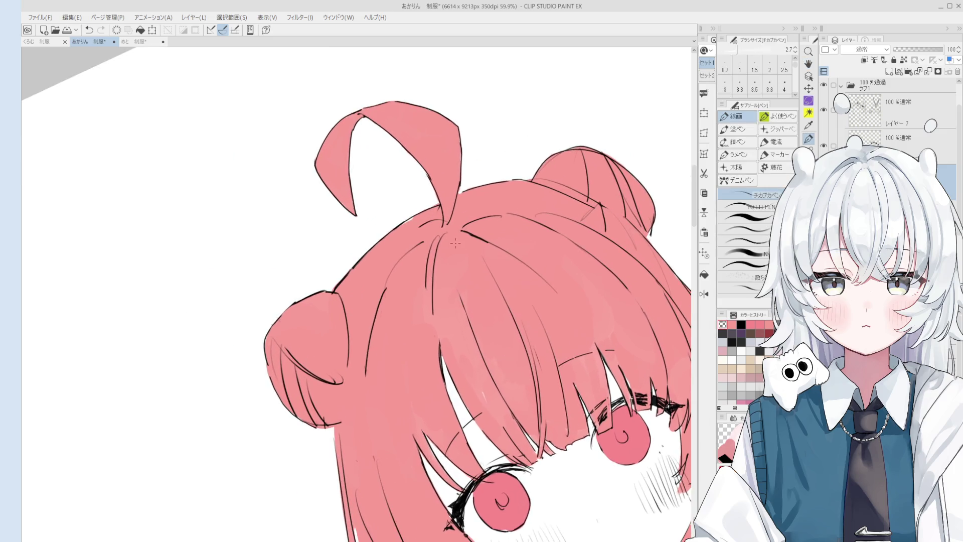
scroll(467, 235, "up", 2)
Step: Pick black from the colour history and redraw the ahoge, crown and bun outlines, alternating pen and eraser
left_click(474, 231)
scroll(467, 261, "down", 3)
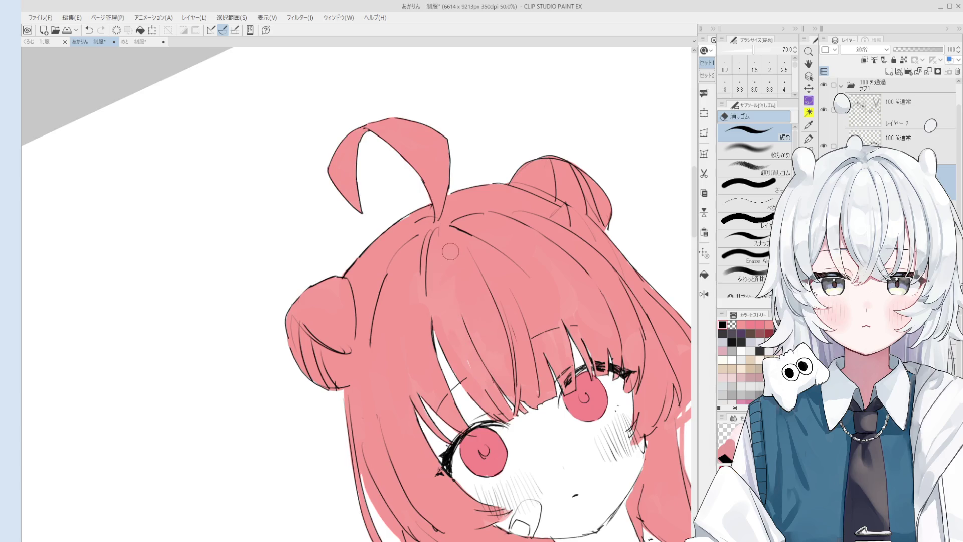
scroll(464, 350, "down", 2)
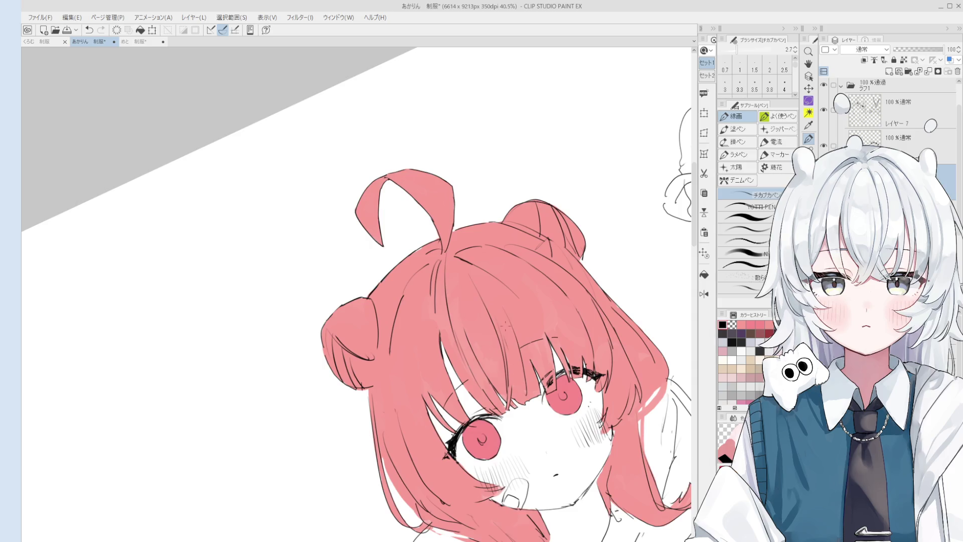
scroll(504, 325, "up", 2)
key("e")
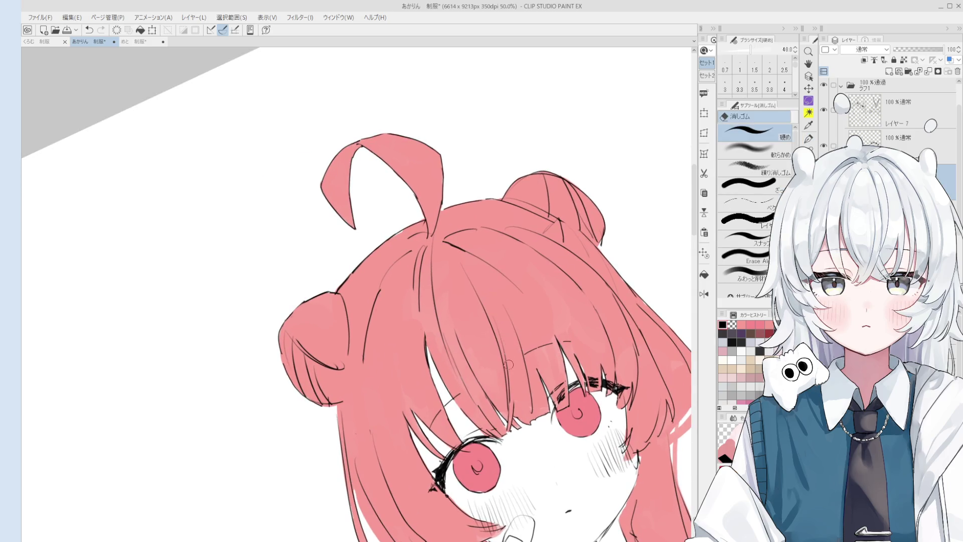
key("p")
scroll(460, 270, "up", 2)
scroll(461, 269, "down", 1)
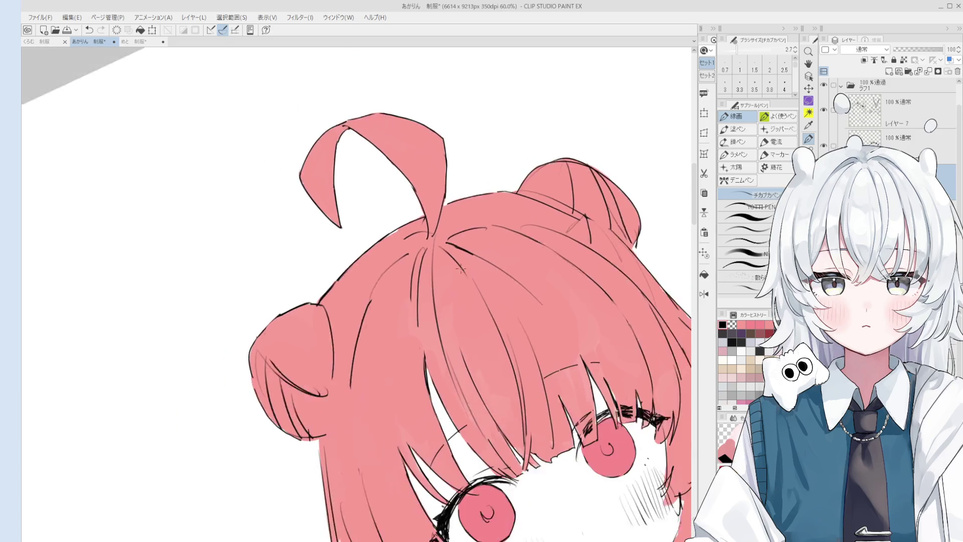
scroll(460, 270, "down", 1)
key("e")
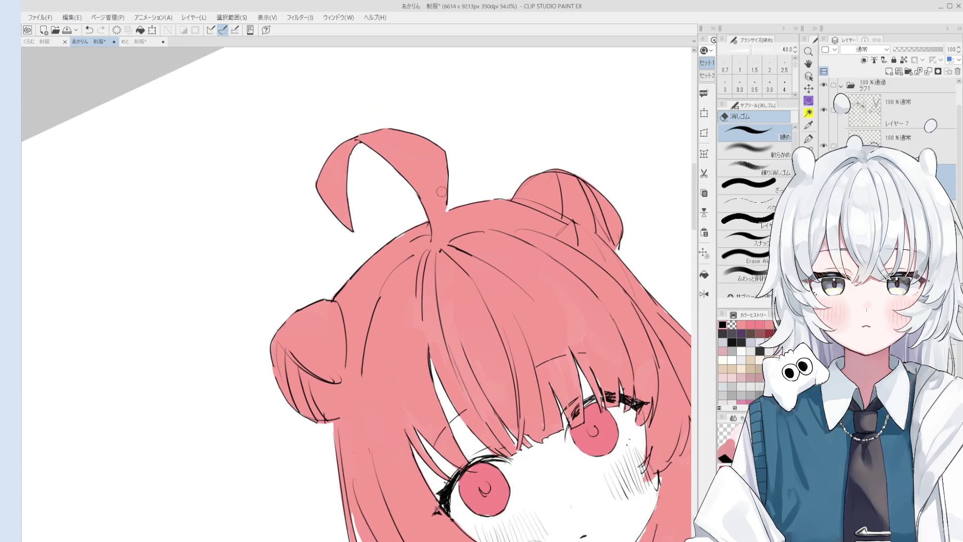
scroll(441, 193, "up", 2)
key("p")
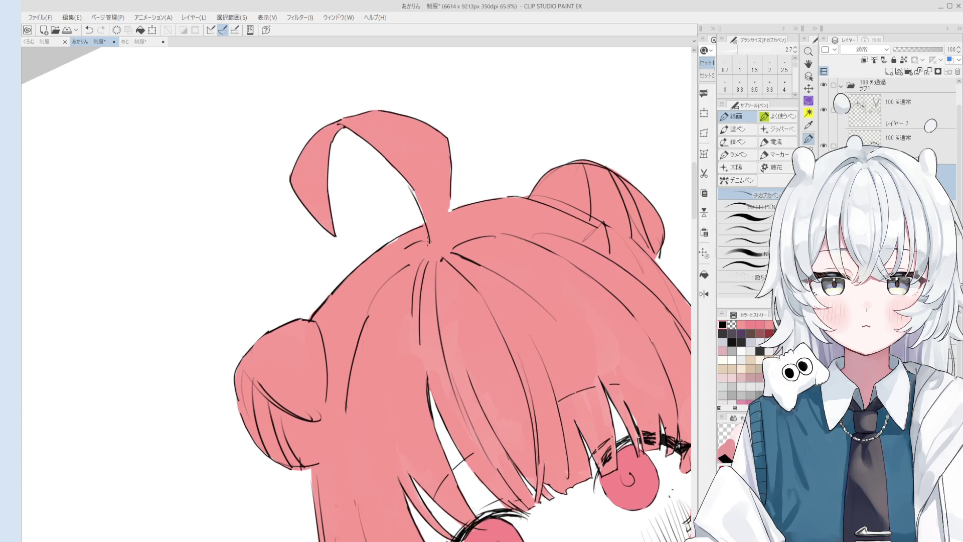
scroll(429, 203, "down", 1)
scroll(431, 201, "down", 1)
scroll(439, 193, "up", 4)
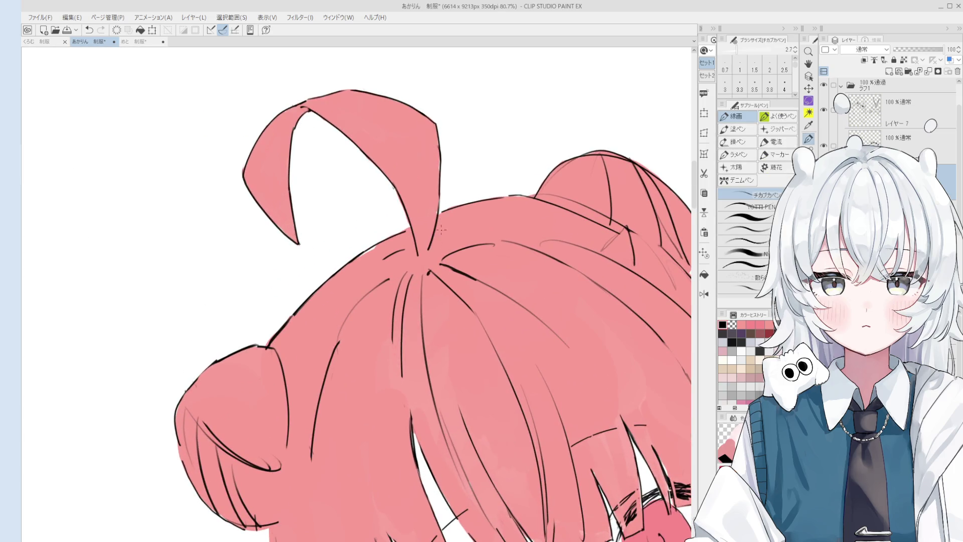
scroll(407, 245, "down", 6)
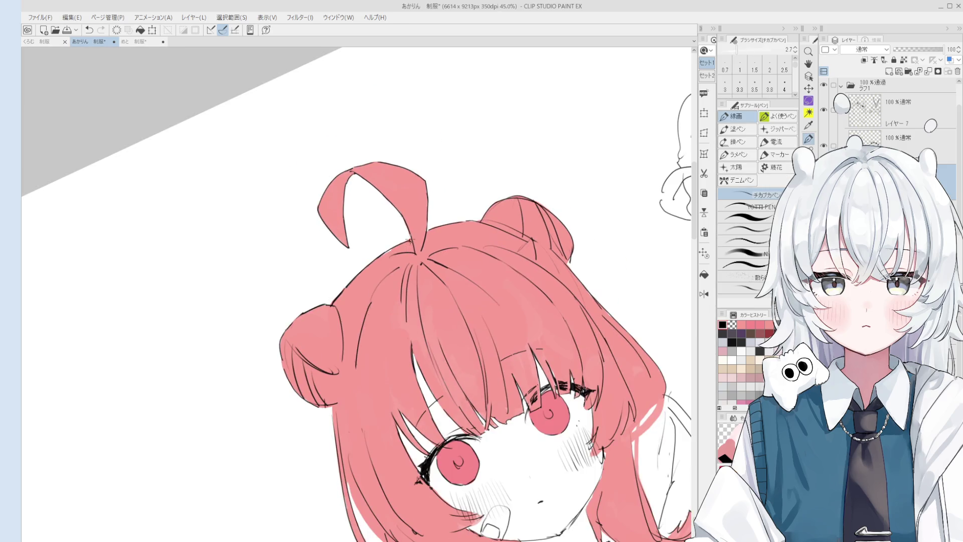
scroll(409, 240, "down", 1)
Step: Recentre the view on the whole head and keep touching up the outlines with pen and eraser
mouse_move(453, 301)
left_mouse_down()
mouse_move(450, 258)
mouse_move(422, 231)
left_mouse_up()
scroll(422, 231, "down", 1)
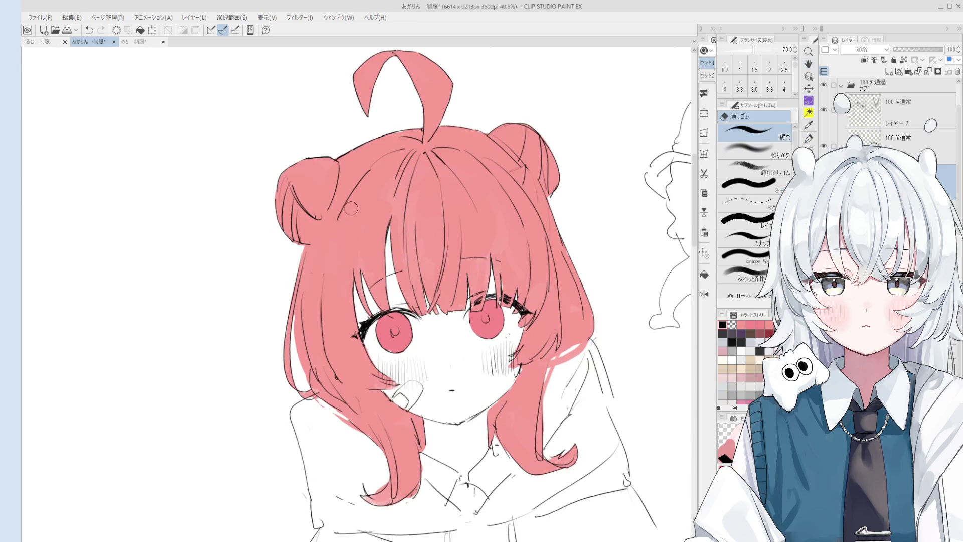
scroll(384, 163, "down", 1)
left_click_drag(383, 163, 376, 121)
key("e")
scroll(469, 300, "up", 1)
key("p")
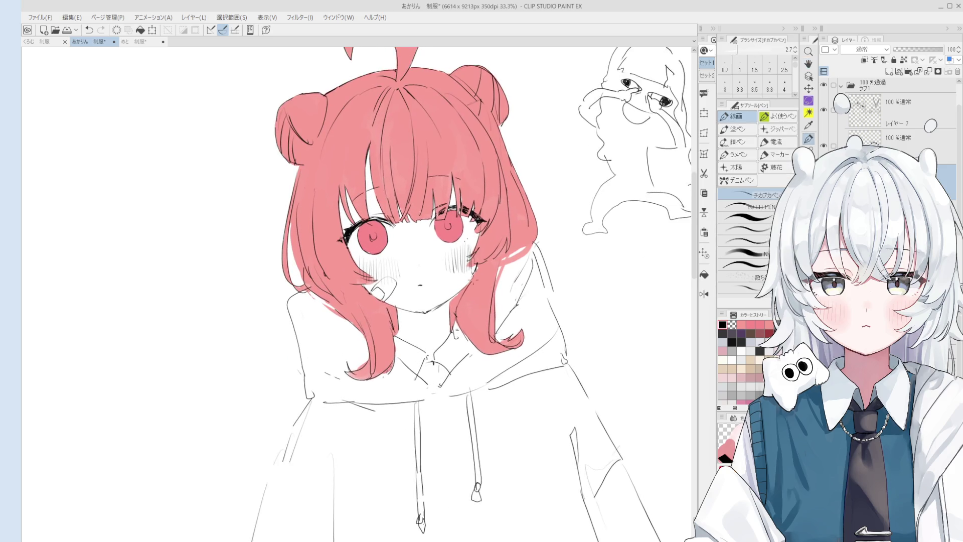
scroll(474, 266, "up", 2)
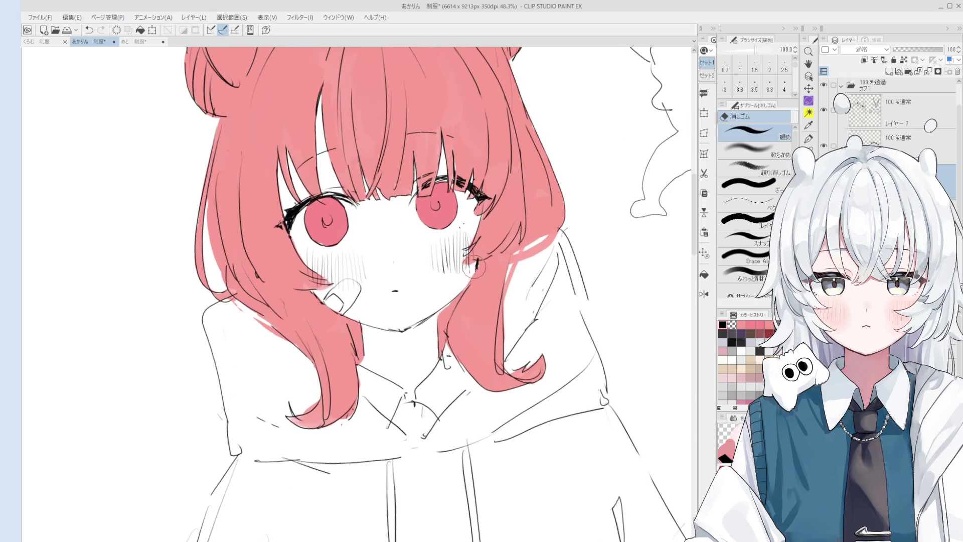
Step: Ink a short stroke on the right cheek outline where it meets the hair
scroll(460, 249, "up", 3)
key("p")
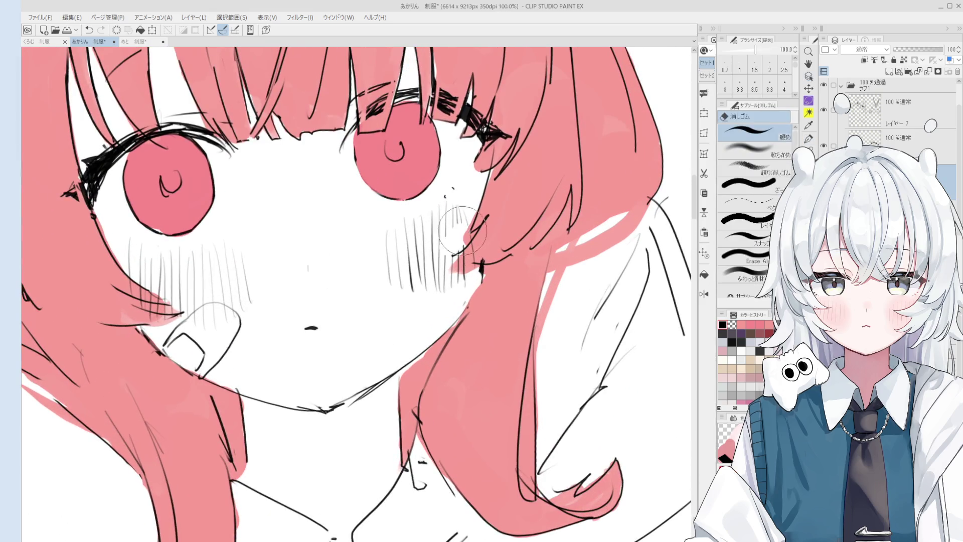
left_click_drag(456, 243, 467, 241)
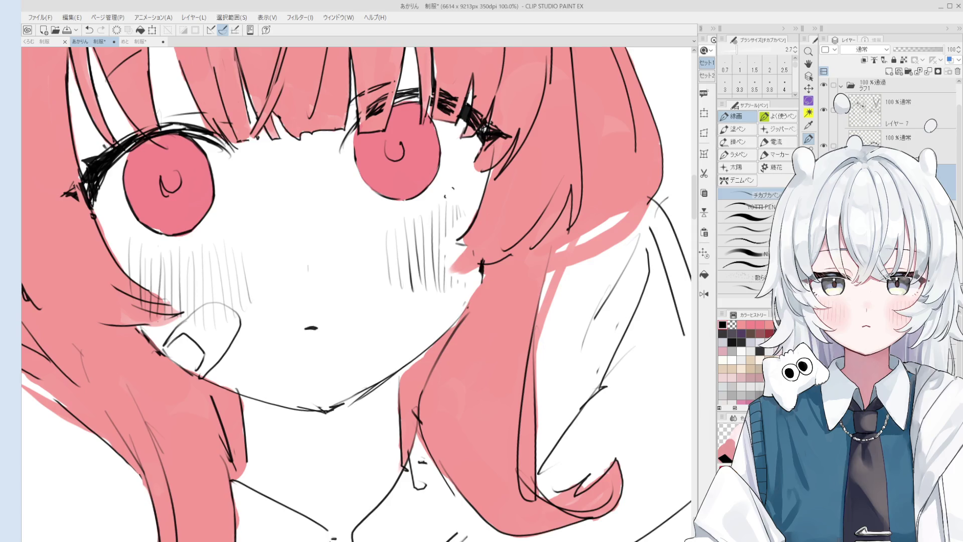
key("e")
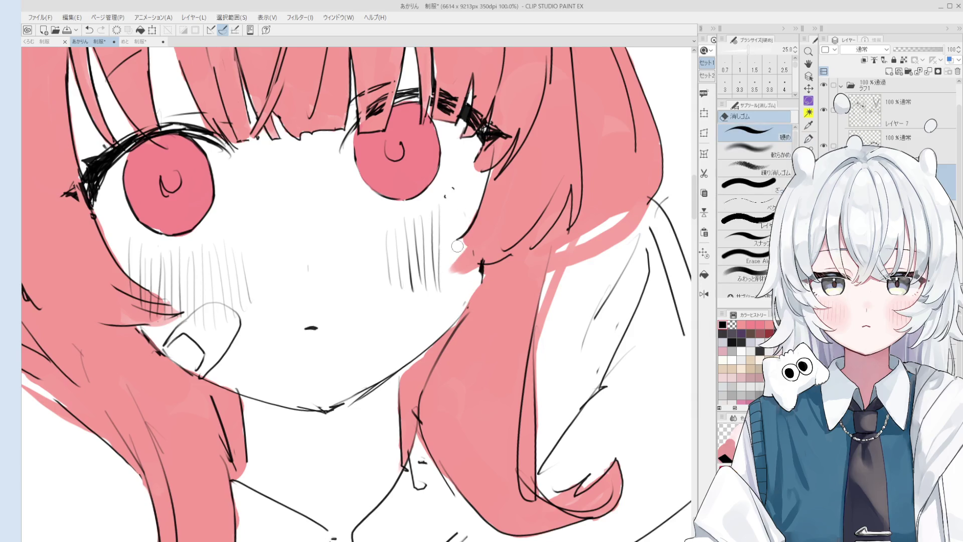
Step: Touch up the cheek and jaw lines, alternating the チカブカペン pen and the 25.0 eraser
key("p")
scroll(457, 246, "down", 3)
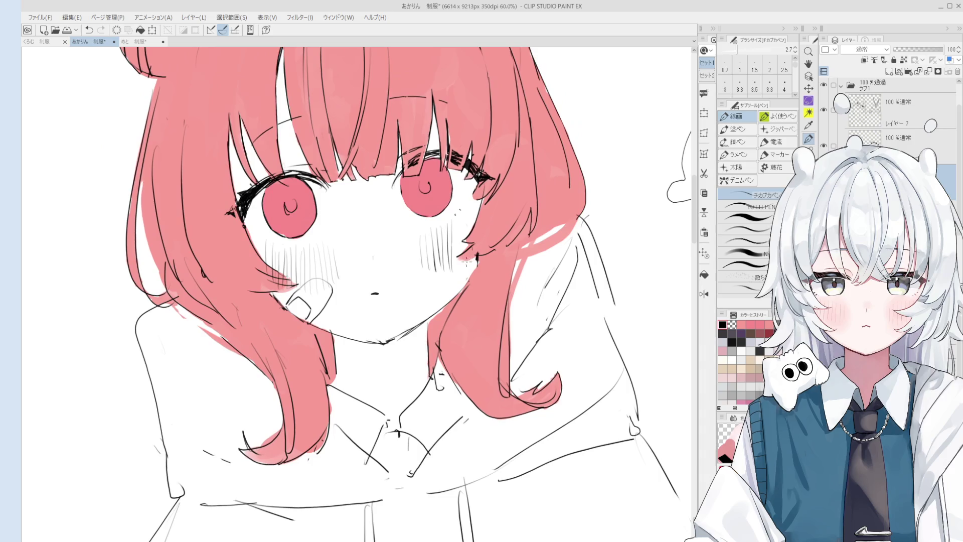
key("e")
scroll(477, 251, "up", 3)
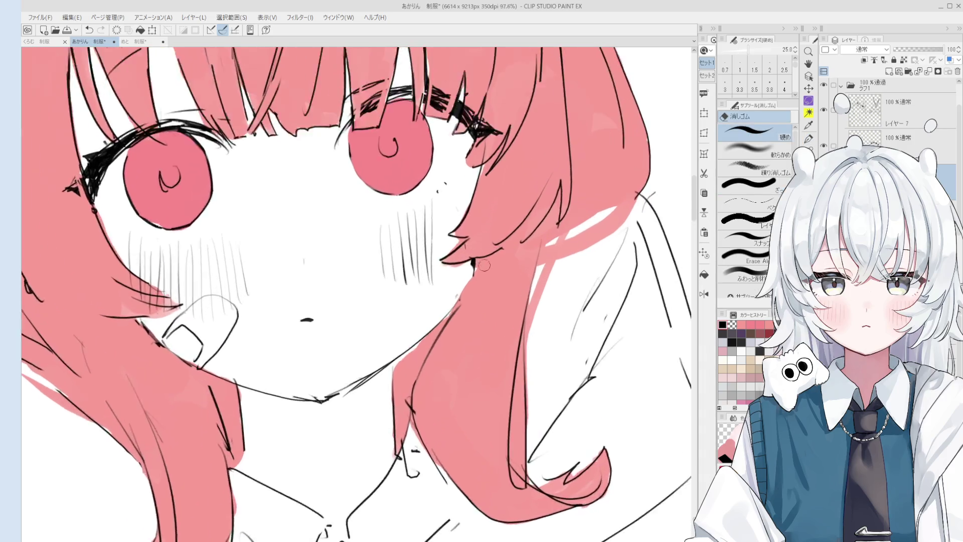
scroll(484, 265, "up", 1)
key("p")
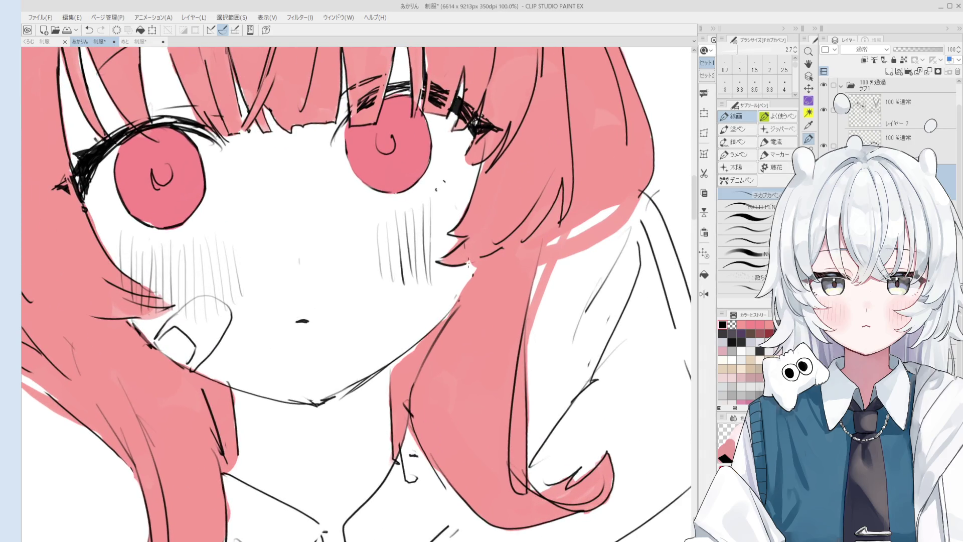
scroll(469, 264, "down", 1)
key("e")
key("p")
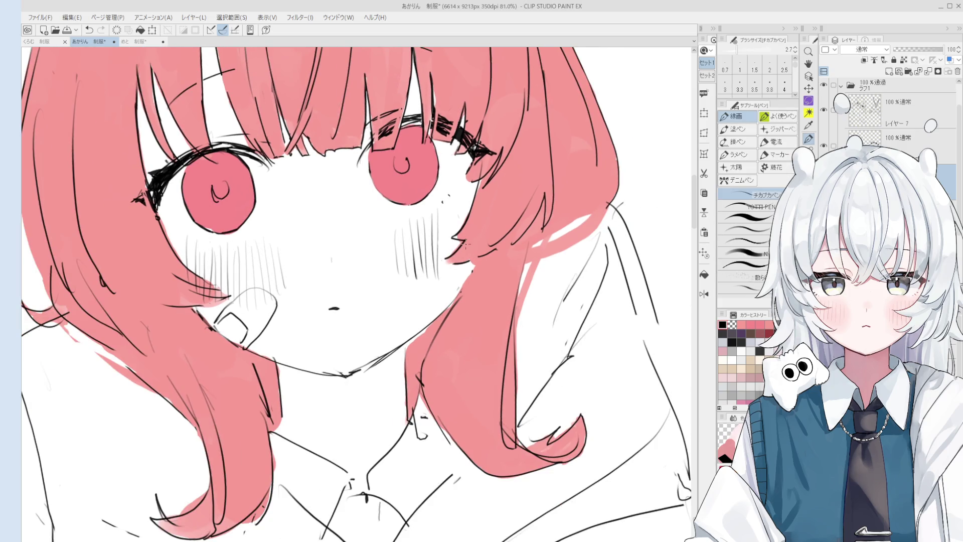
scroll(466, 244, "down", 1)
key("e")
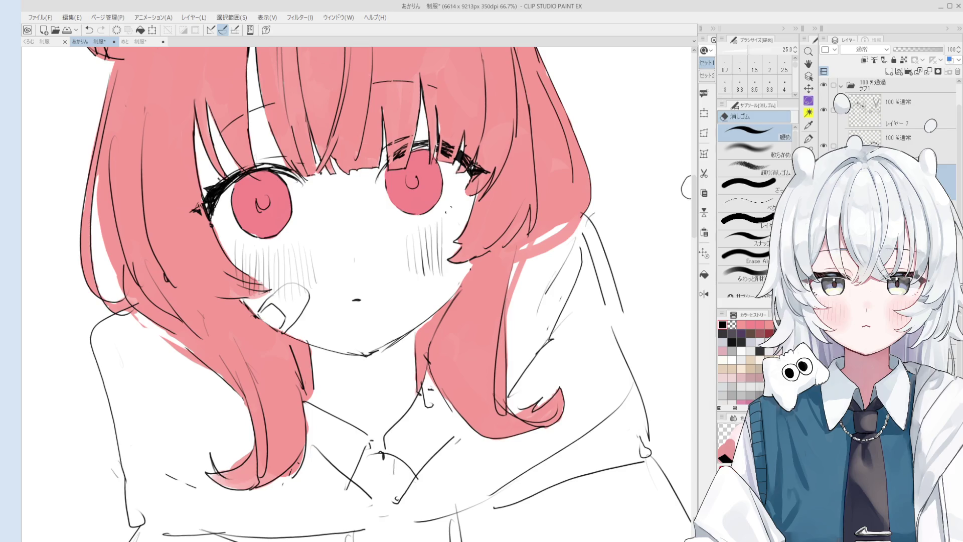
Step: Zoom in on the chin and rotate the view to angle the face, then back toward upright
scroll(366, 351, "up", 2)
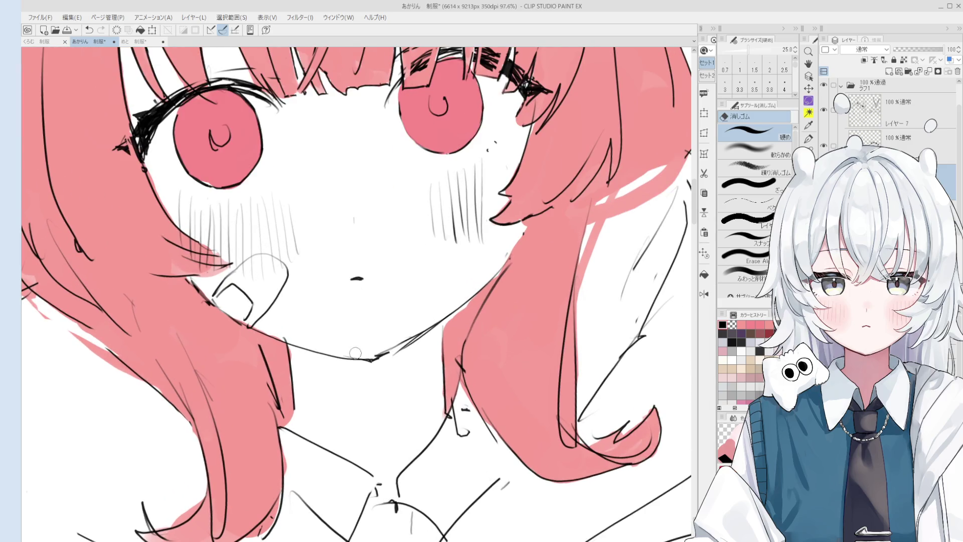
scroll(355, 353, "down", 3)
scroll(323, 314, "up", 3)
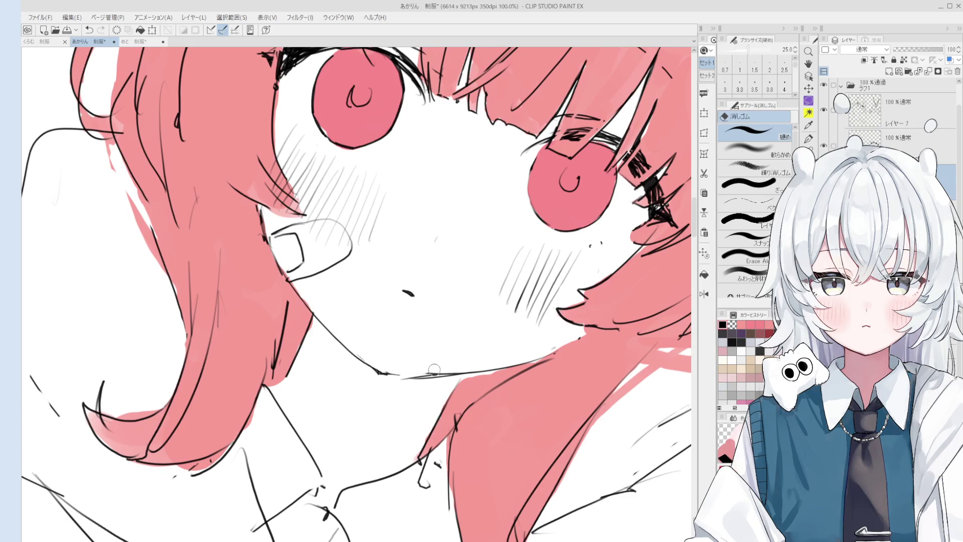
key("asciicircum")
key("asciicircum")
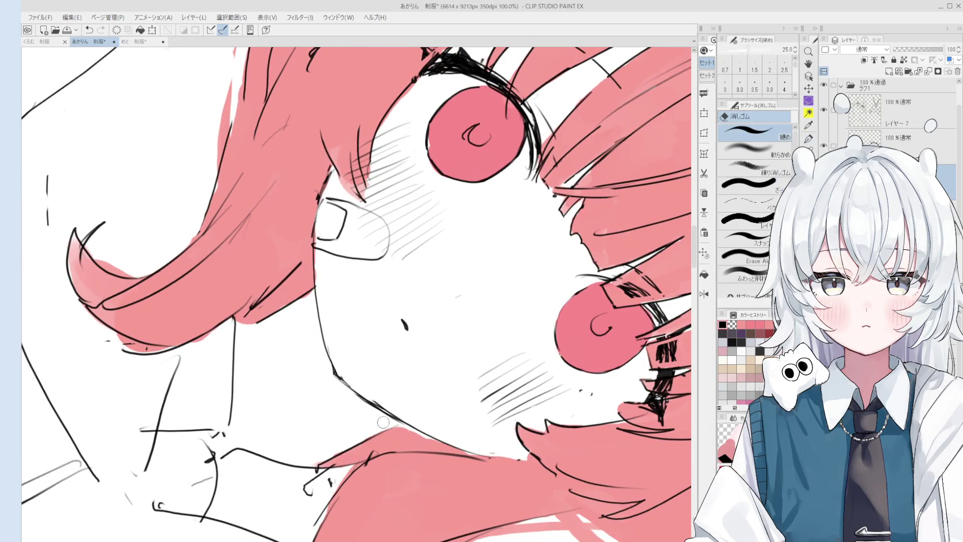
scroll(426, 401, "down", 2)
key("minus")
key("minus")
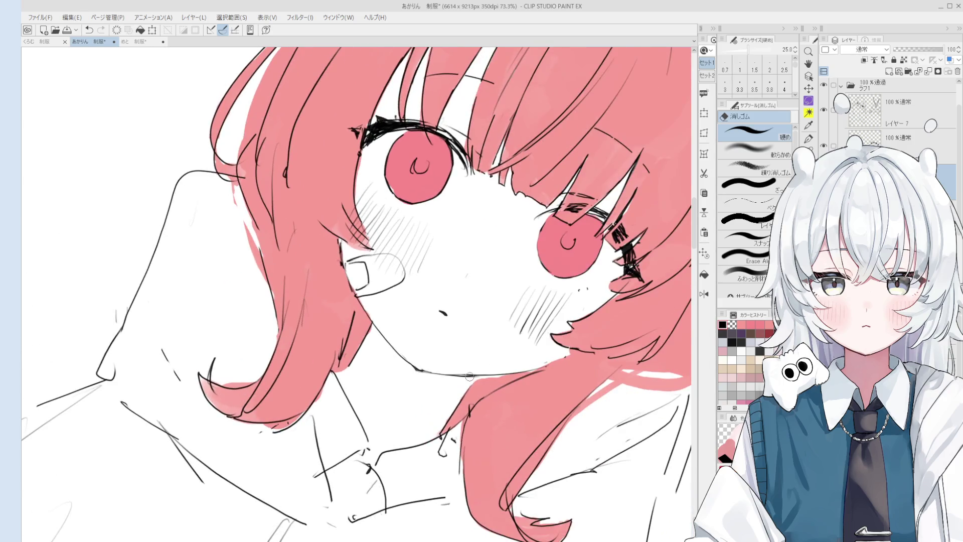
scroll(466, 375, "up", 2)
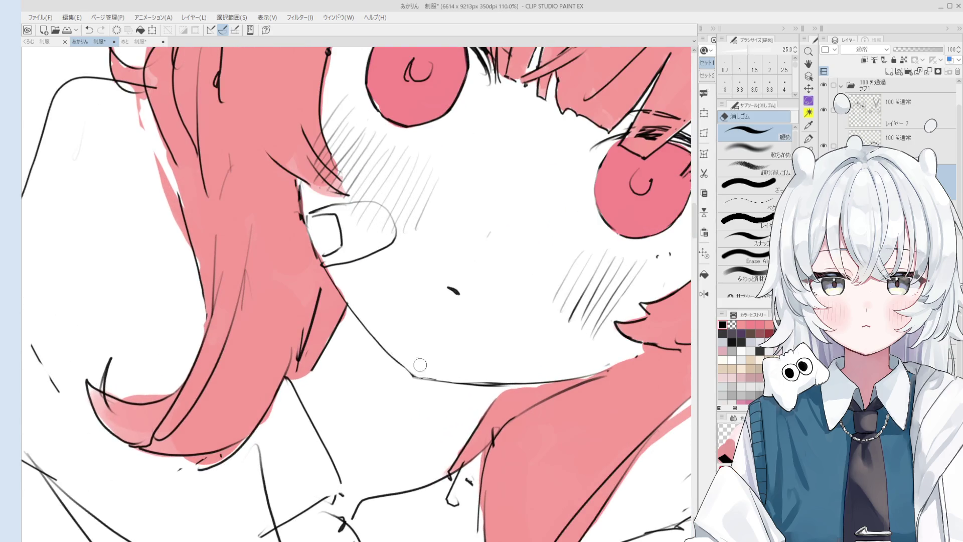
Step: Ink the chin-to-jaw stroke, undoing two attempts, and draw the hair edge line below the chin
key("p")
scroll(420, 365, "up", 2)
scroll(402, 374, "down", 6)
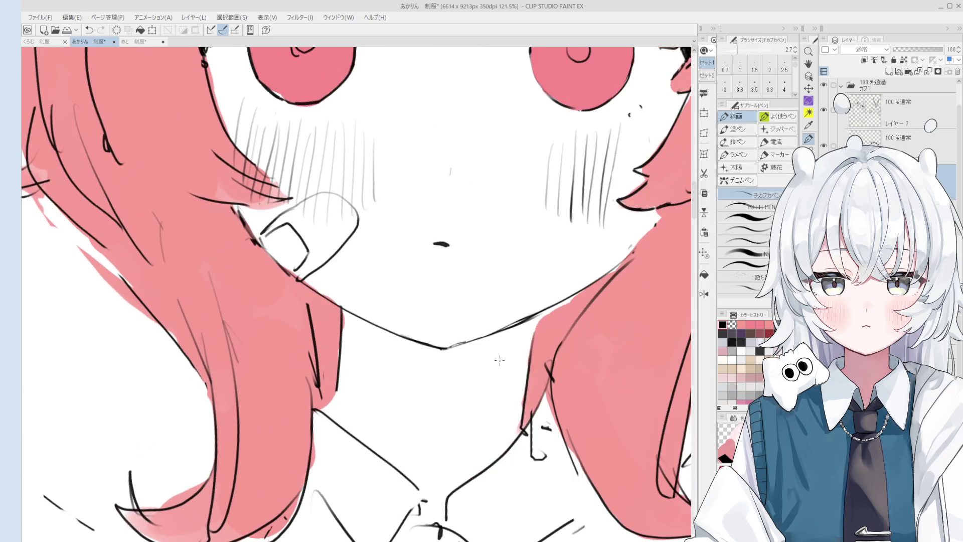
scroll(472, 341, "up", 5)
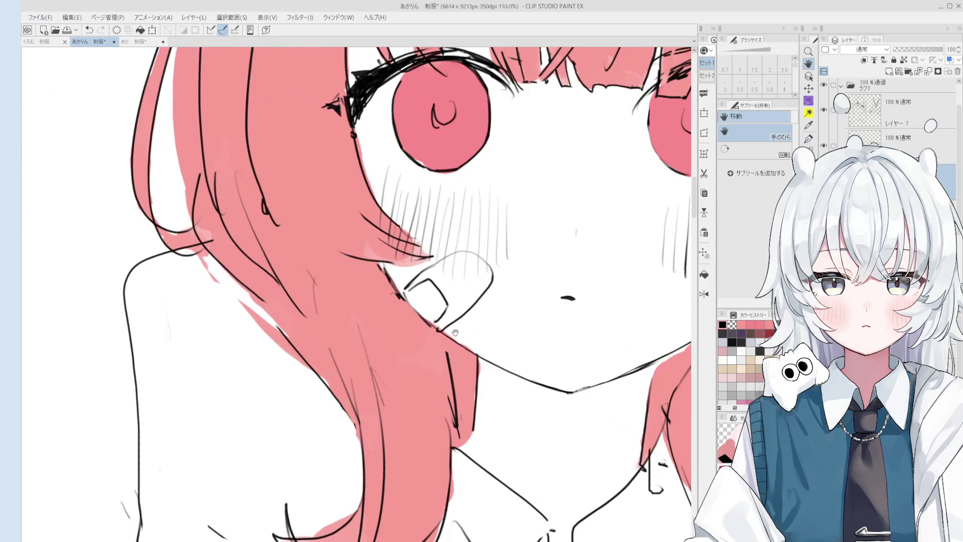
key("p")
left_click_drag(445, 334, 509, 371)
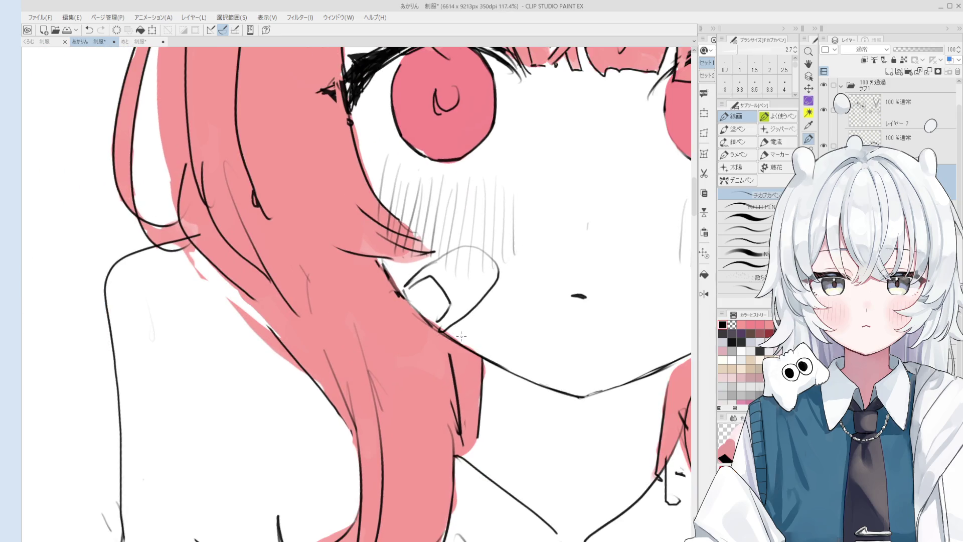
key("ctrl+z")
left_click_drag(412, 306, 493, 358)
key("ctrl+z")
left_click_drag(409, 304, 467, 348)
scroll(411, 302, "down", 3)
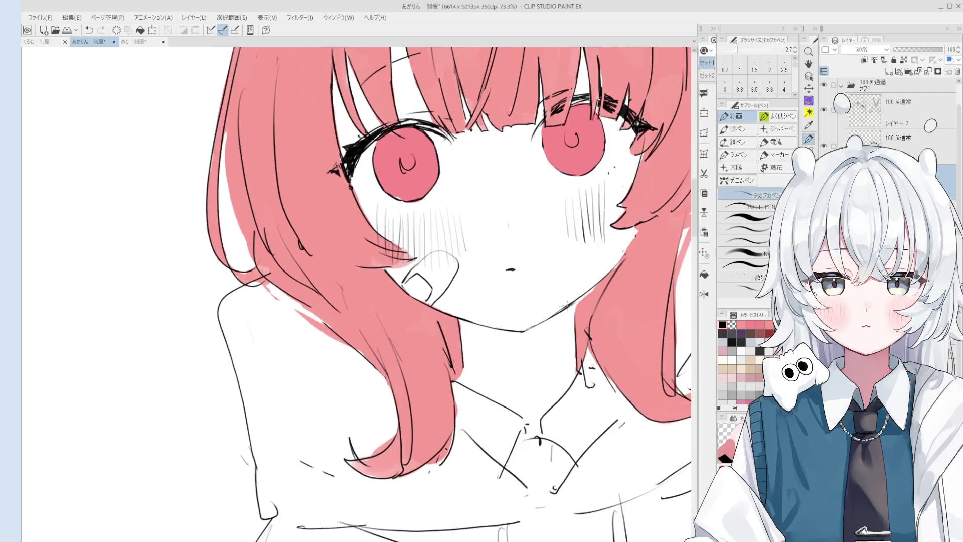
scroll(412, 336, "down", 1)
Step: Erase to lighten the pink fill beside the cheek
key("e")
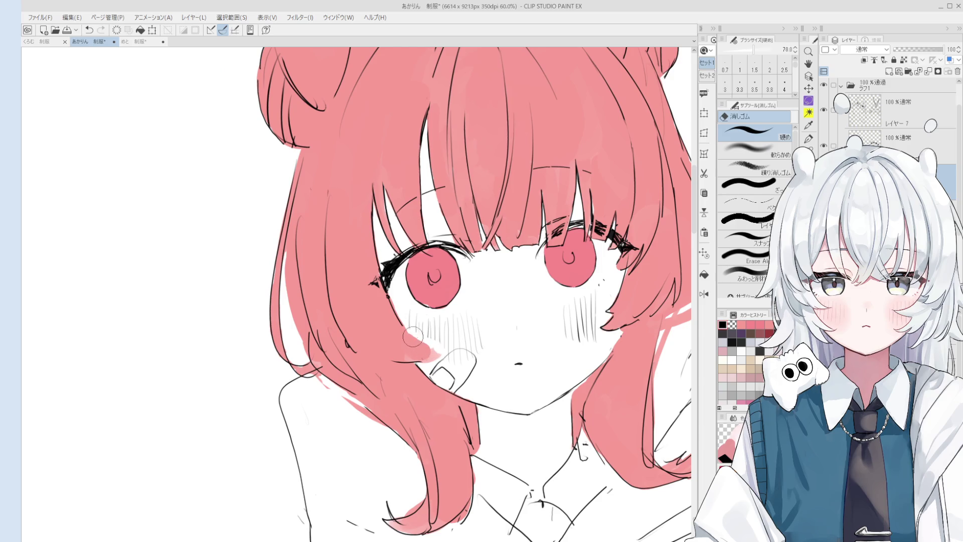
key("p")
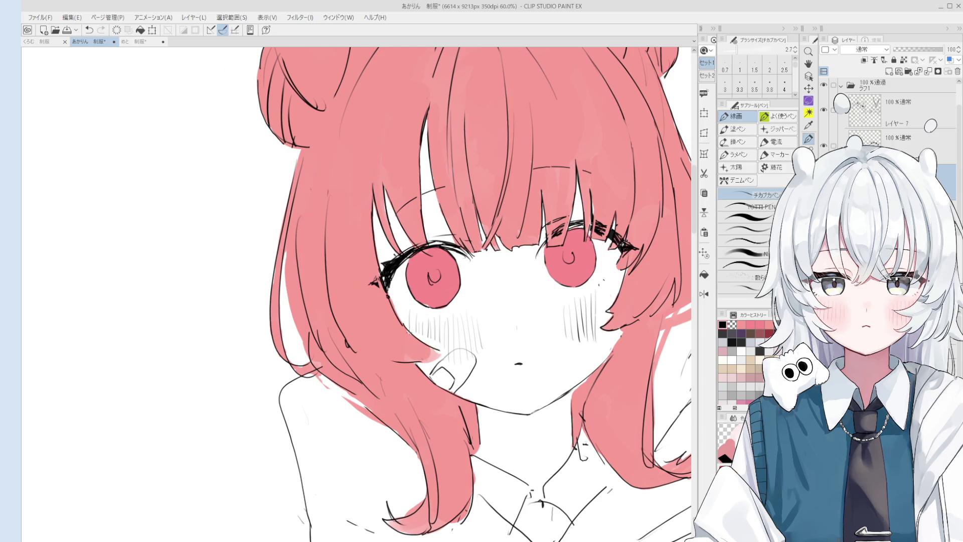
scroll(417, 336, "down", 1)
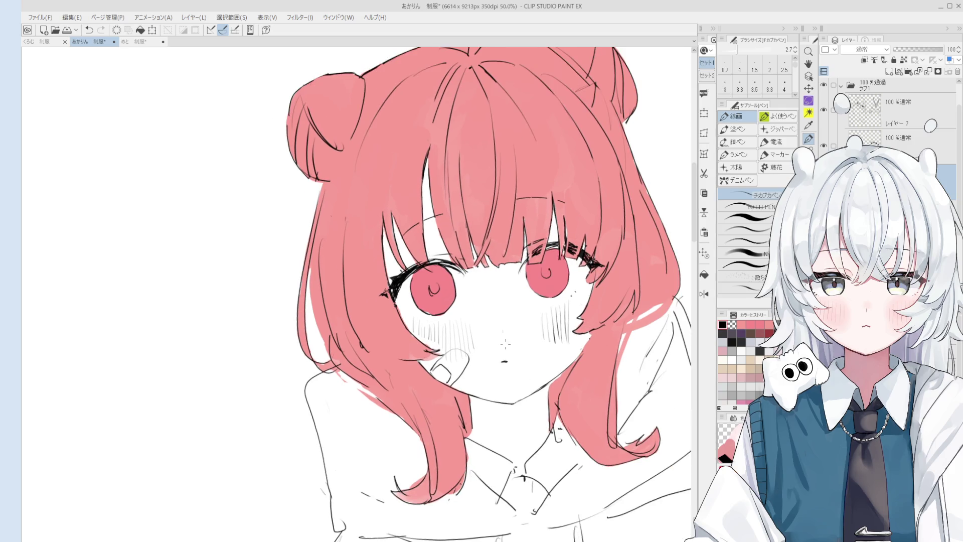
key("e")
scroll(505, 343, "up", 5)
mouse_move(411, 364)
left_mouse_down()
mouse_move(442, 359)
mouse_move(432, 348)
left_mouse_up()
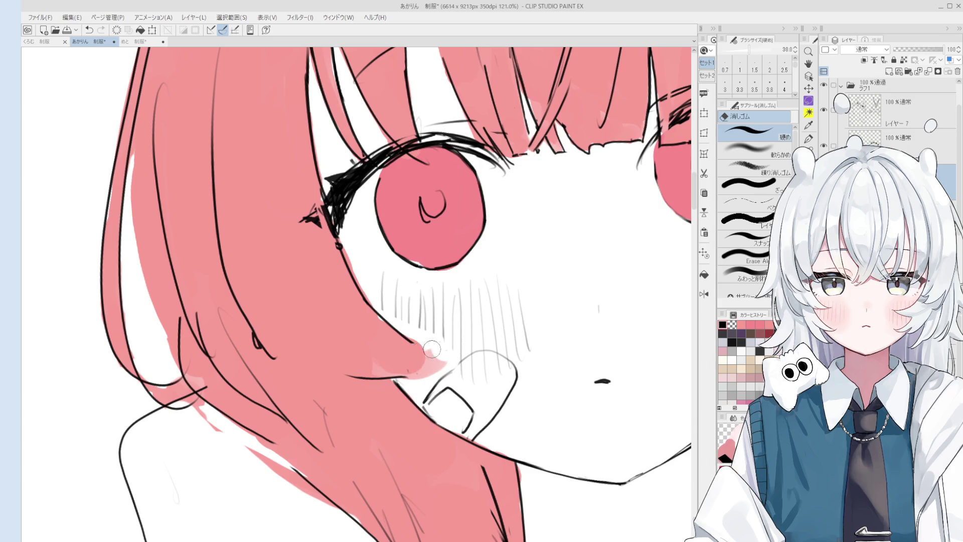
Step: Ink the hair edge line by the cheek, undoing one stray attempt and redrawing it
key("p")
scroll(437, 351, "down", 2)
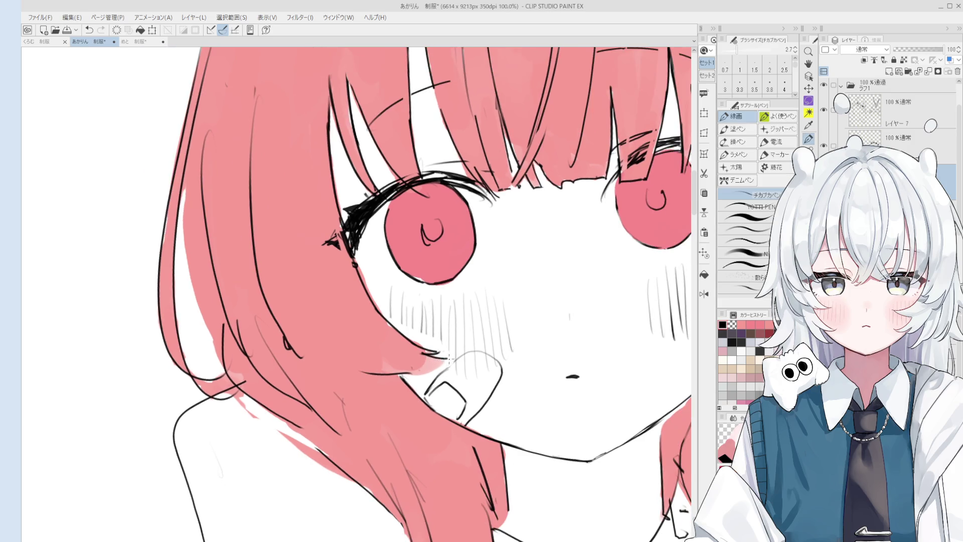
scroll(449, 358, "down", 4)
scroll(330, 400, "up", 4)
left_click_drag(320, 378, 382, 408)
key("ctrl+z")
key("ctrl+z")
left_click_drag(337, 376, 369, 404)
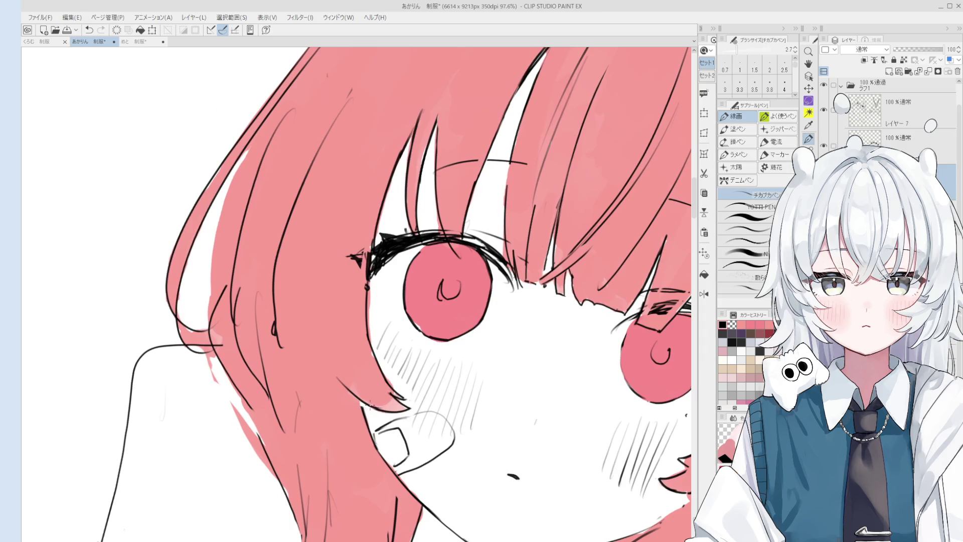
scroll(370, 404, "down", 2)
Step: Rotate the canvas the other way and pan to recentre the face in view
key("minus")
key("minus")
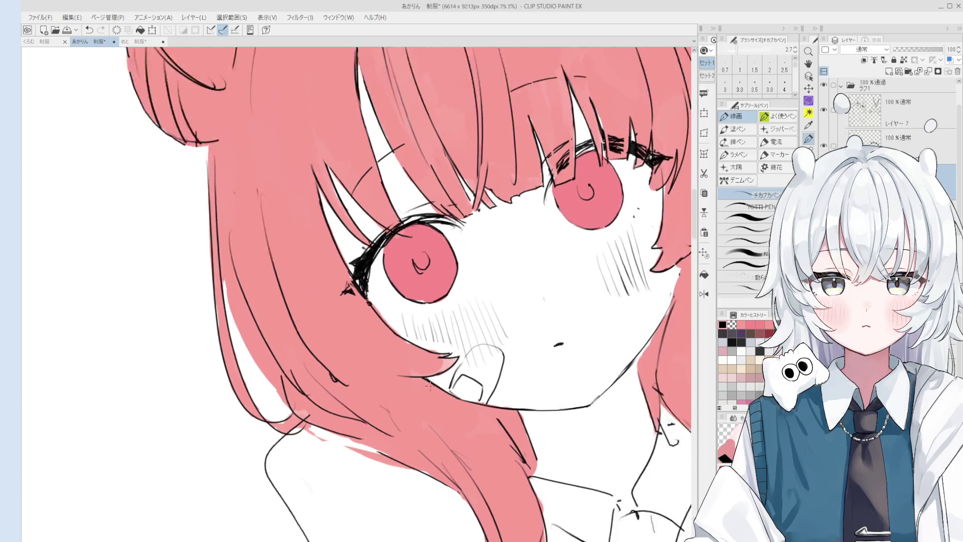
scroll(429, 385, "down", 1)
key("e")
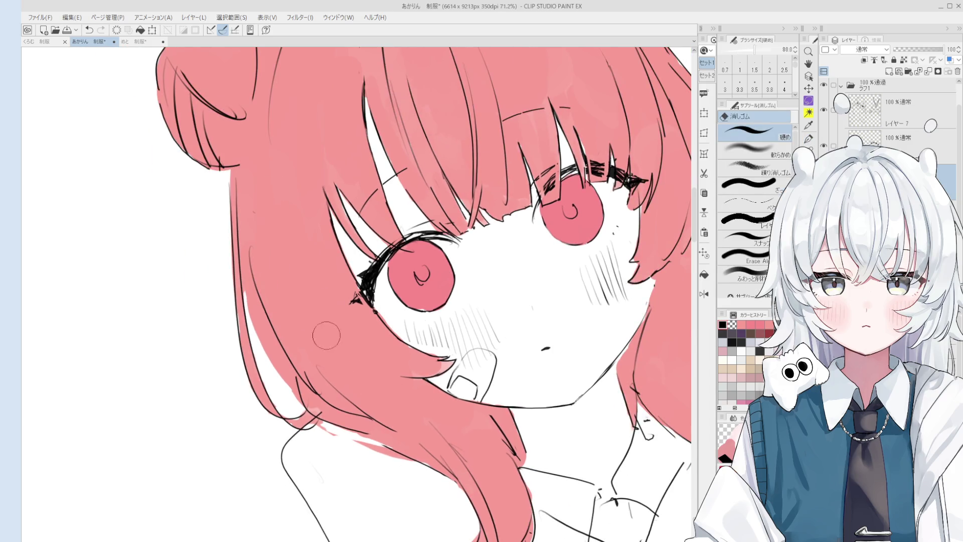
key("space")
left_click_drag(455, 453, 471, 417)
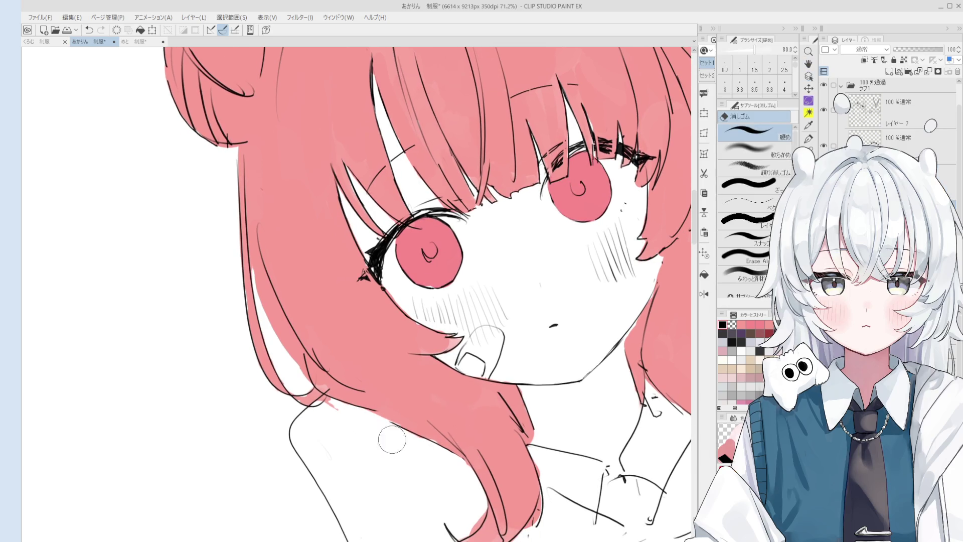
scroll(391, 440, "down", 1)
key("space")
left_click_drag(479, 449, 495, 355)
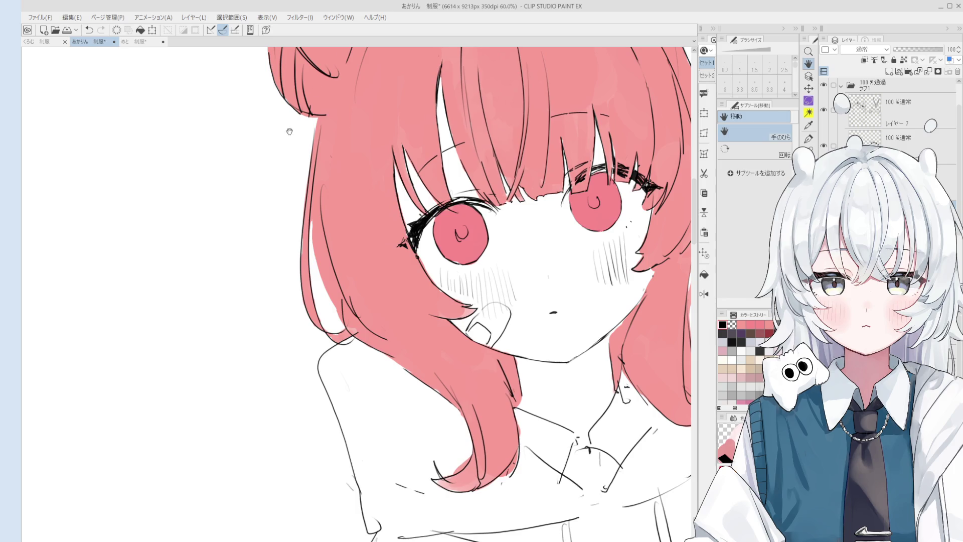
Step: Erase the overhanging end of the hair line below the left bun
left_click_drag(289, 98, 317, 153)
scroll(321, 160, "up", 3)
key("p")
key("e")
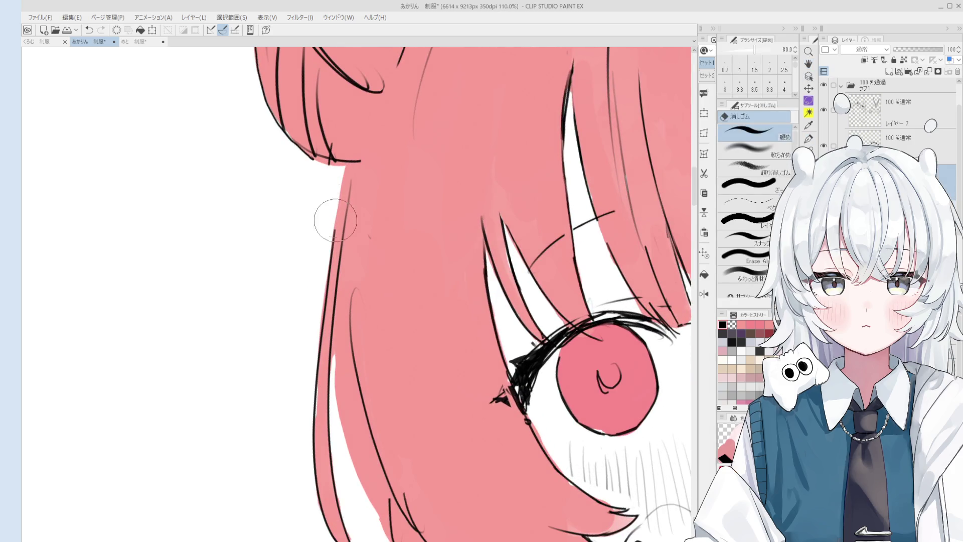
scroll(362, 156, "down", 1)
key("p")
key("e")
left_click_drag(357, 160, 321, 162)
Step: Zoom out and pan to show the whole figure with the hoodie
key("p")
scroll(325, 165, "down", 3)
key("e")
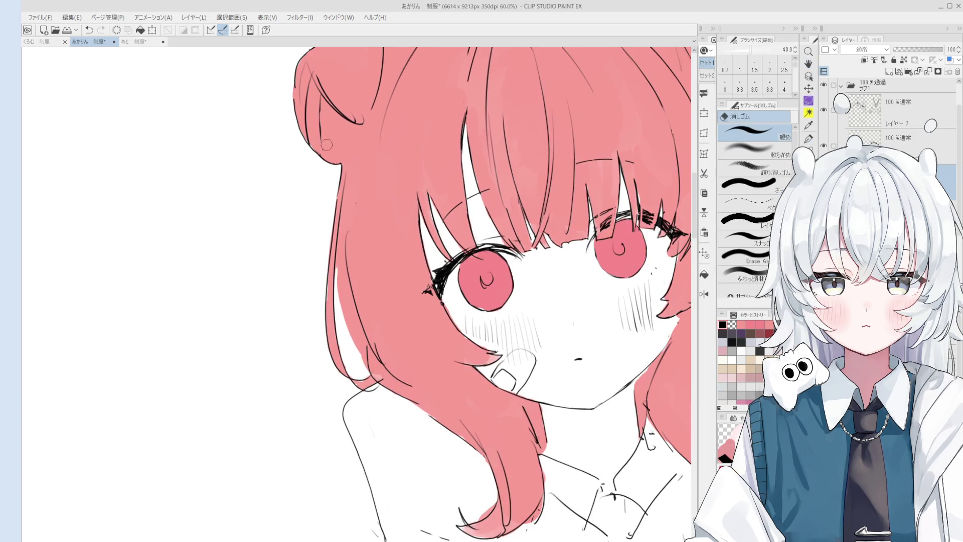
key("p")
scroll(326, 128, "down", 2)
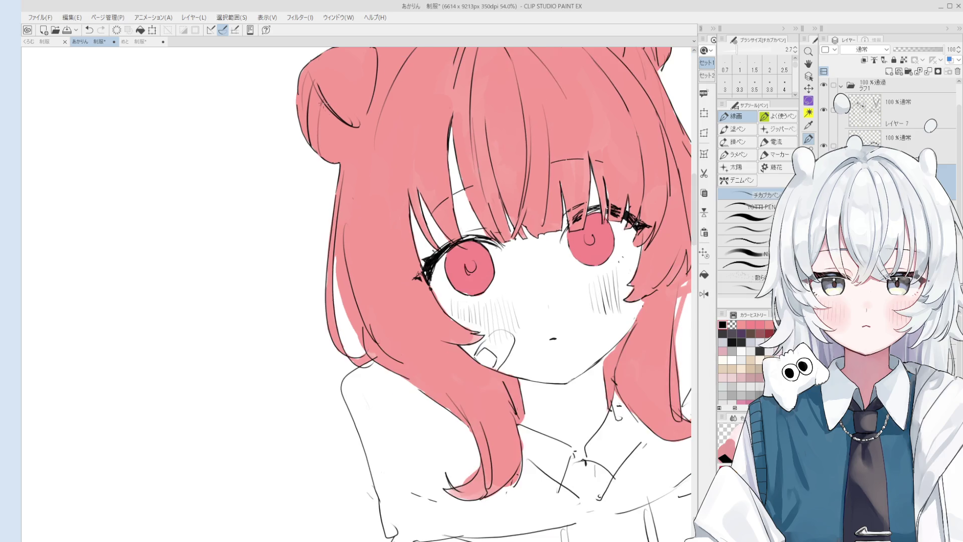
mouse_move(483, 192)
left_mouse_down()
mouse_move(460, 175)
mouse_move(485, 198)
left_mouse_up()
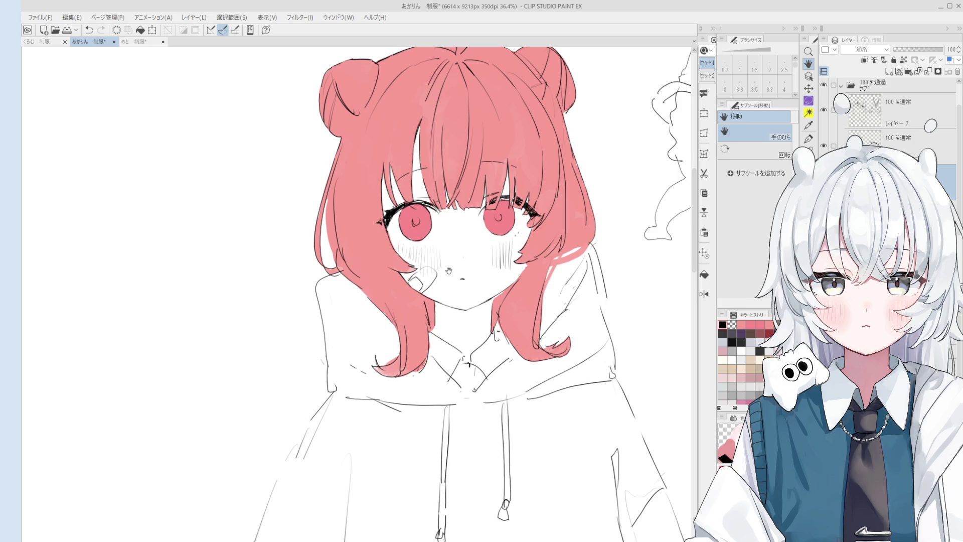
Step: Tilt the canvas and touch up the left bun and crown lines with pen and small eraser
mouse_move(473, 227)
left_mouse_down()
mouse_move(411, 151)
mouse_move(370, 163)
left_mouse_up()
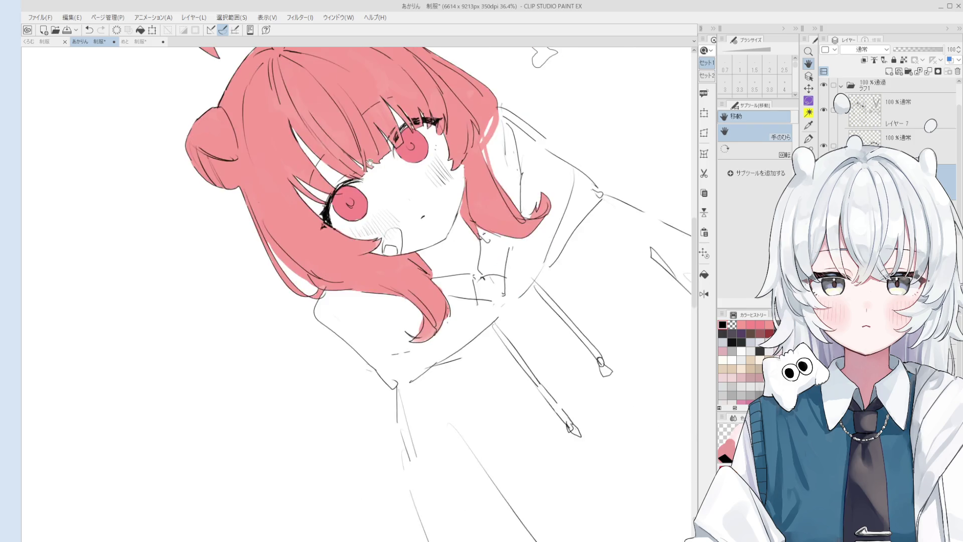
scroll(408, 276, "up", 5)
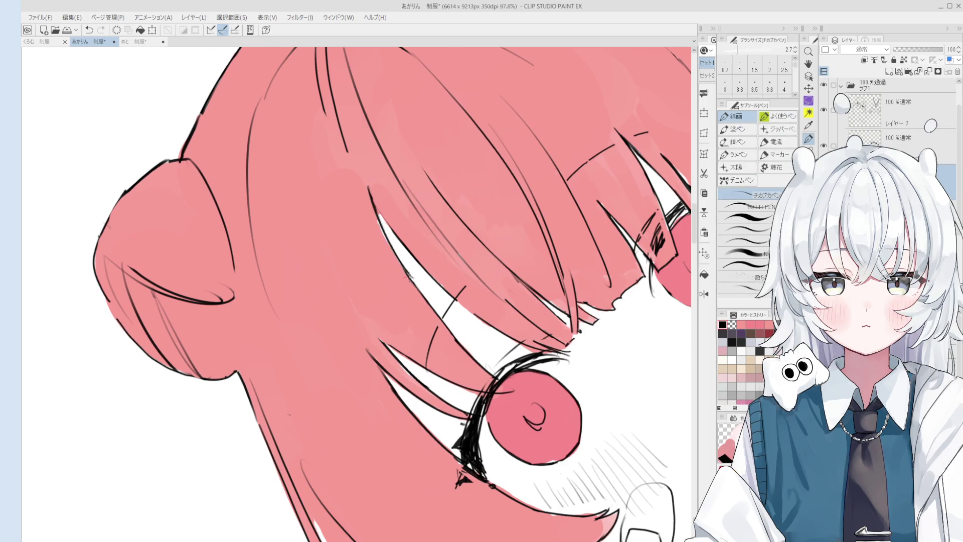
scroll(408, 276, "down", 1)
key("e")
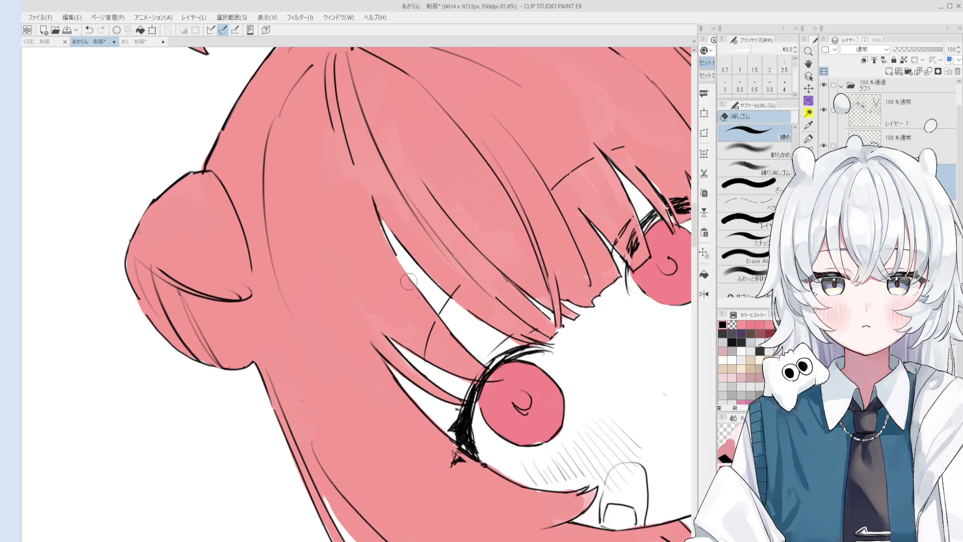
key("p")
scroll(409, 273, "down", 1)
scroll(408, 251, "up", 2)
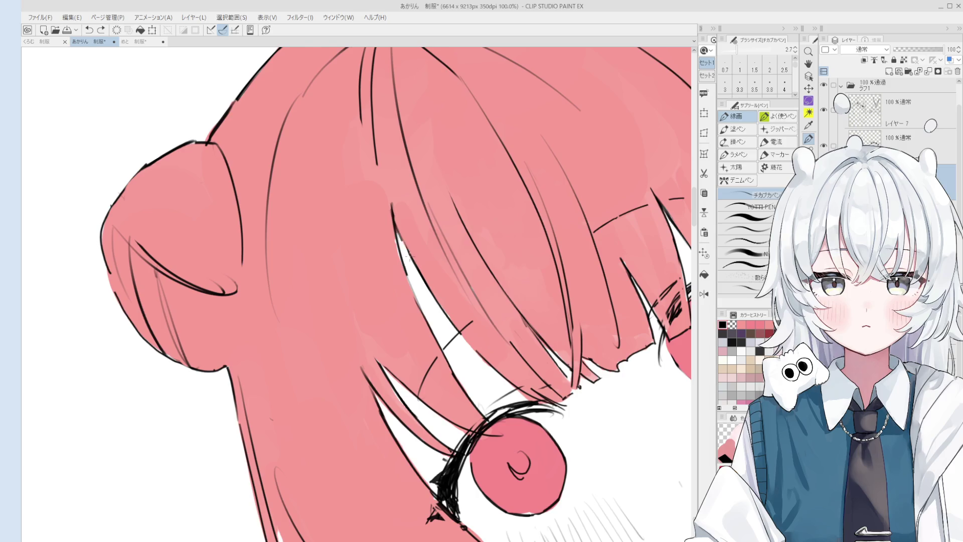
scroll(409, 256, "down", 3)
scroll(421, 263, "up", 2)
key("e")
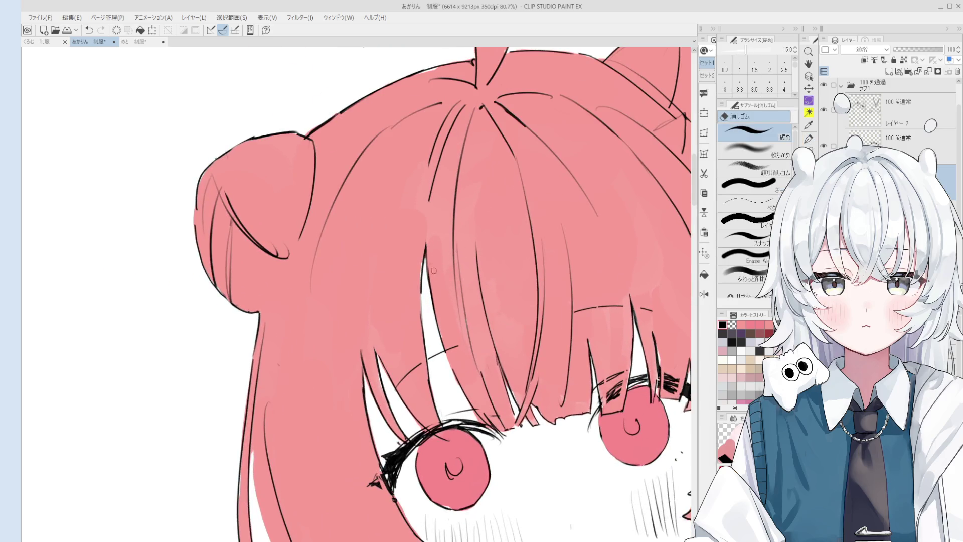
key("minus")
key("p")
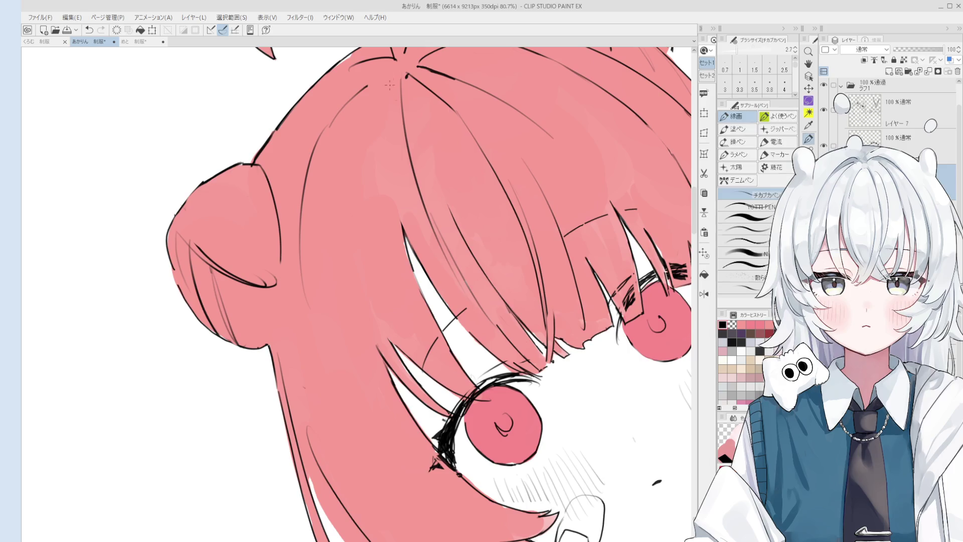
scroll(396, 168, "down", 1)
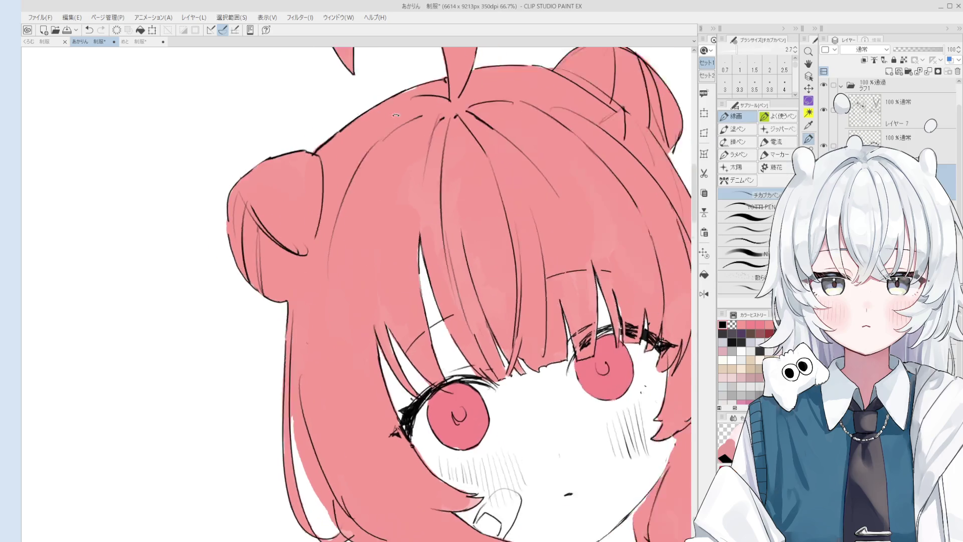
Step: Rotate the view upright, pan the drawing up-left, and save the 制服 illustration
key("asciicircum")
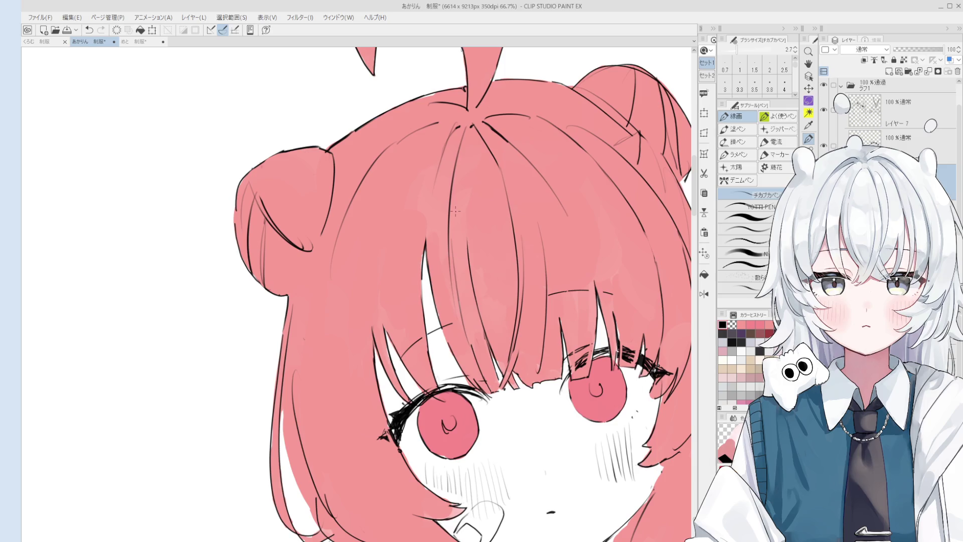
key("h")
left_click_drag(455, 211, 410, 157)
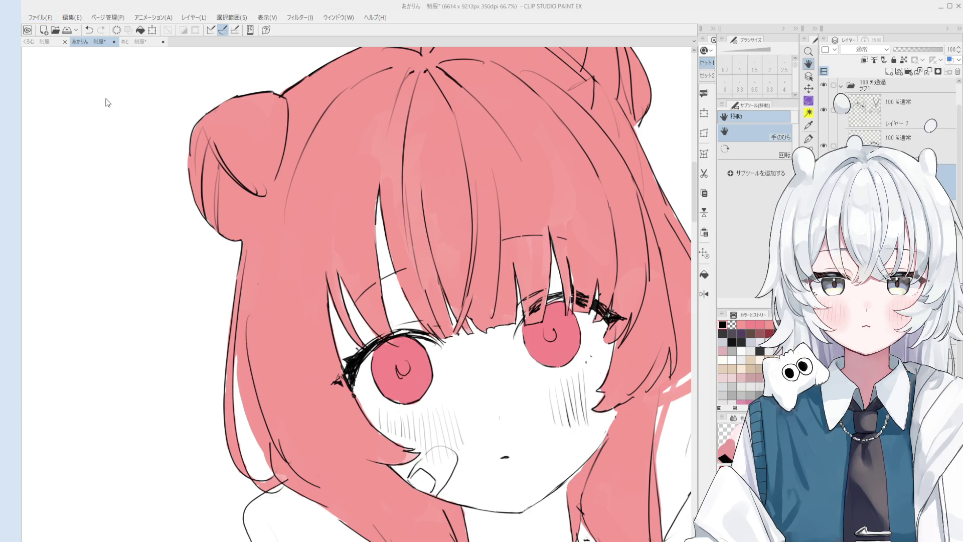
key("ctrl+s")
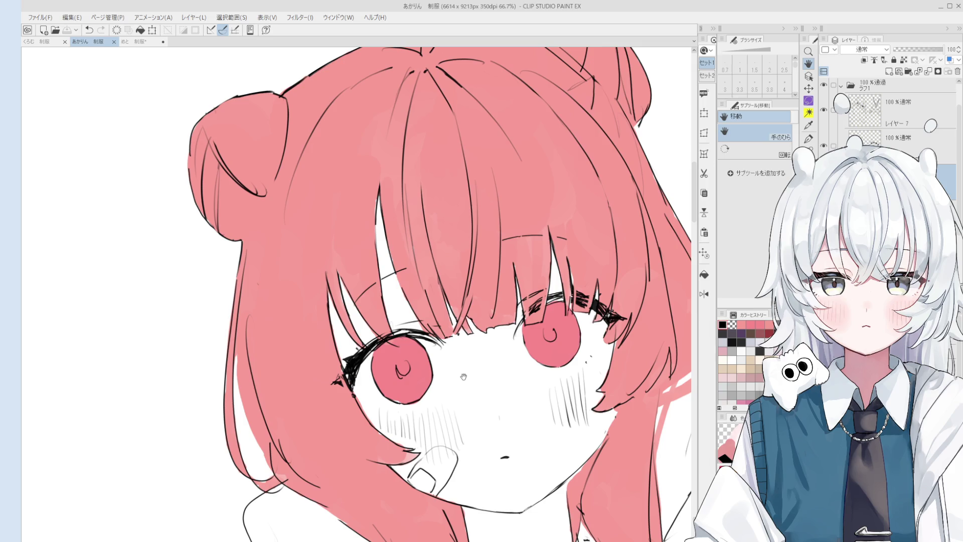
Step: Paint pink over the hair's base fill with the mixing circle brush
scroll(450, 236, "down", 1)
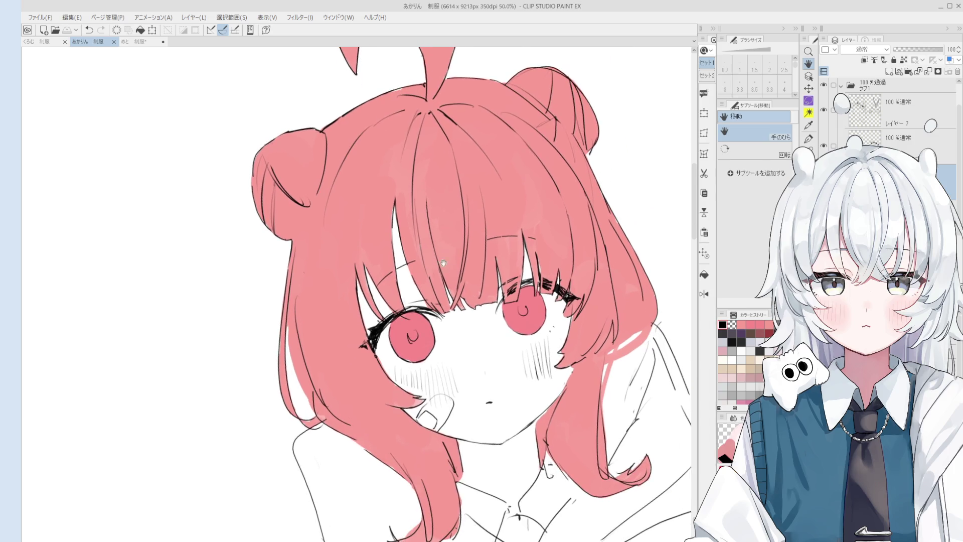
key("o")
scroll(411, 229, "up", 1)
key("b")
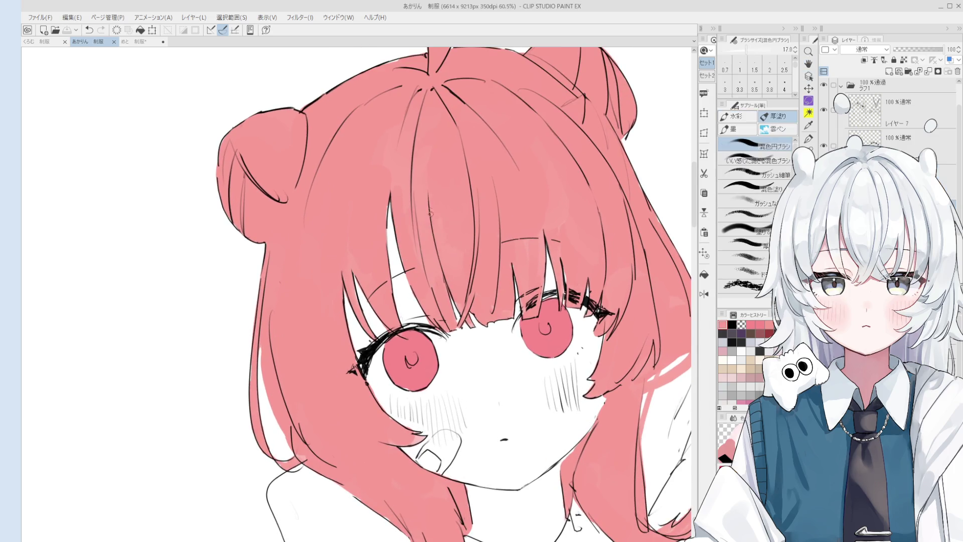
left_click_drag(454, 278, 438, 253)
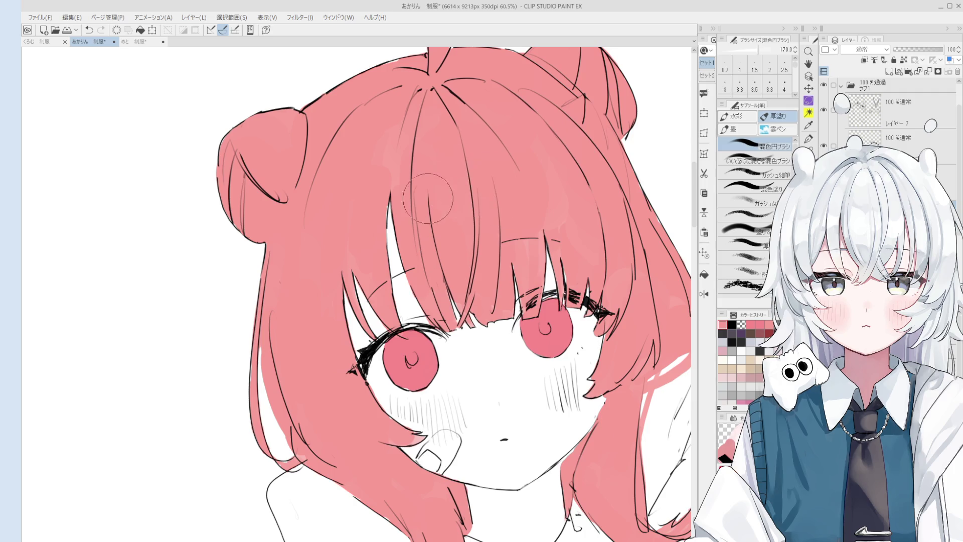
key("h")
scroll(414, 149, "down", 1)
key("b")
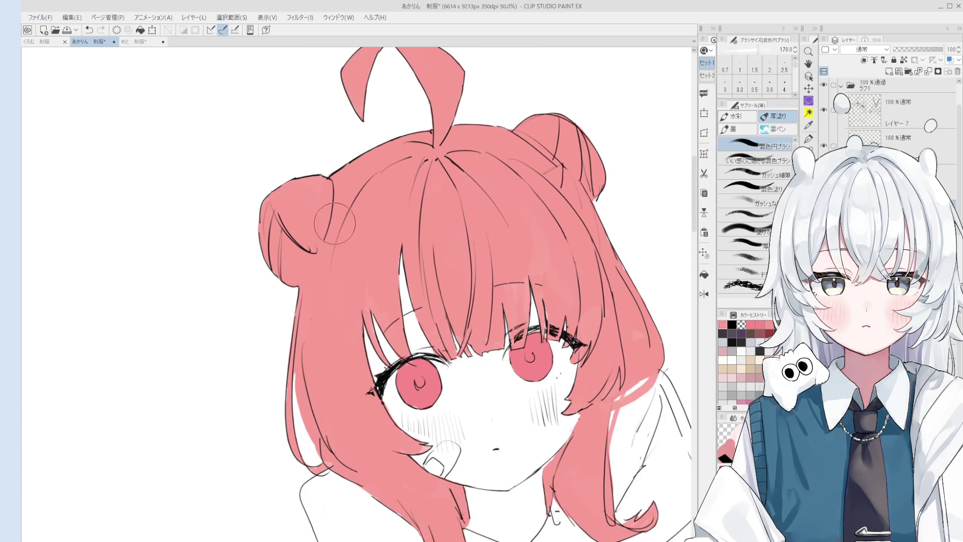
Step: Ink a line along the left hair edge and brush pink over the pale gap beside it
left_click_drag(318, 201, 457, 281)
scroll(457, 281, "down", 1)
key("o")
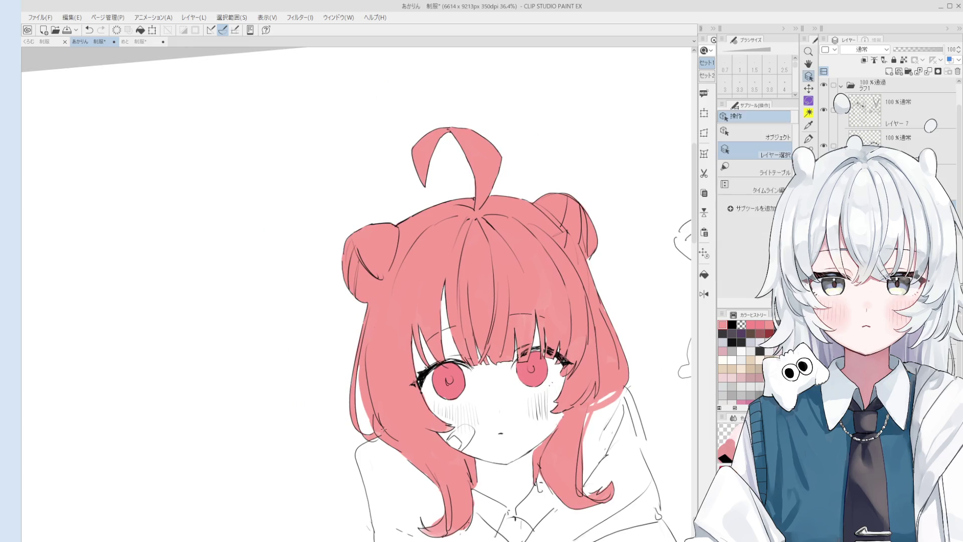
scroll(385, 424, "up", 1)
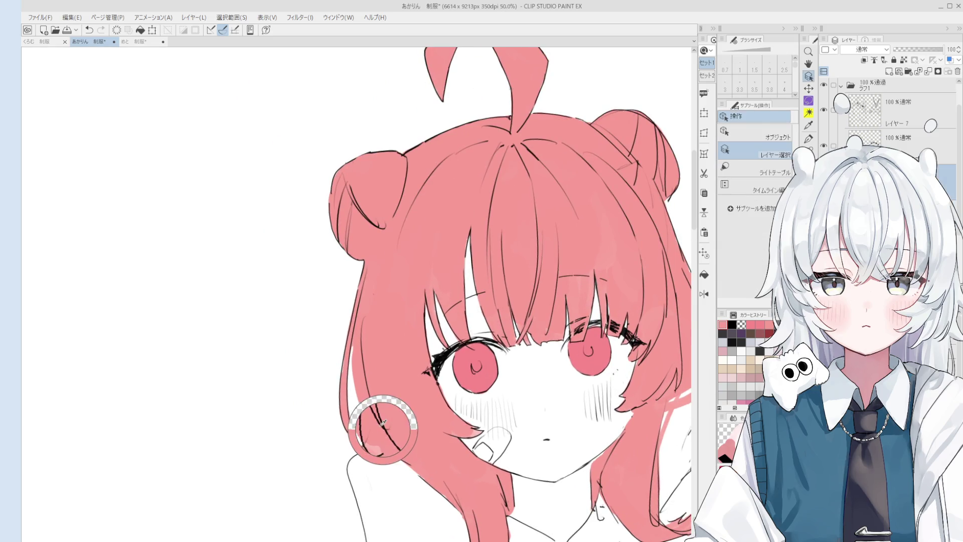
key("e")
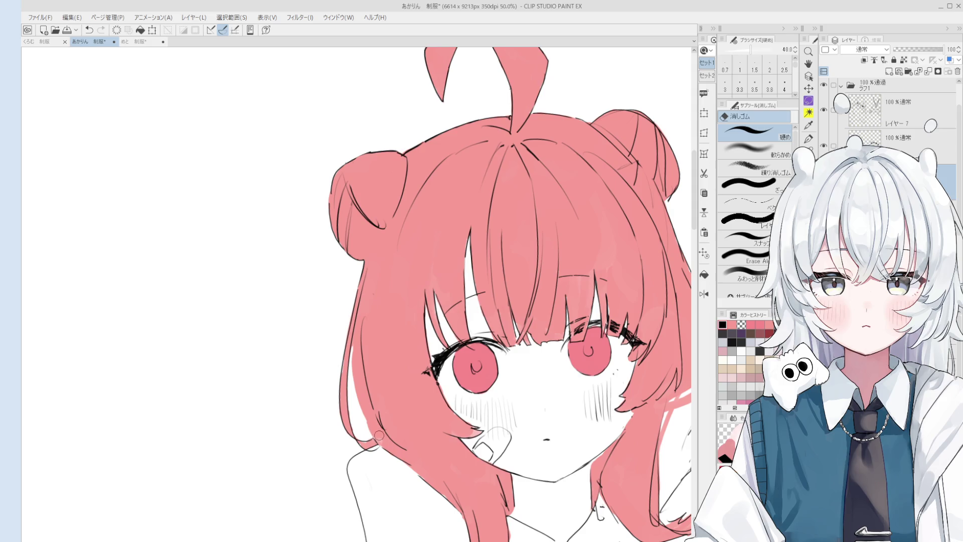
key("p")
key("ctrl+z")
left_click_drag(353, 343, 374, 441)
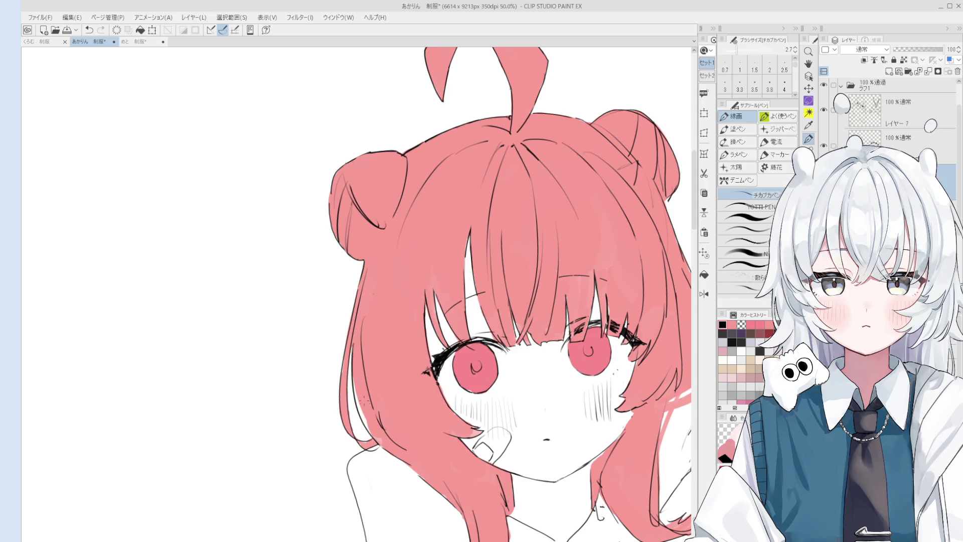
key("b")
left_click_drag(369, 401, 392, 422)
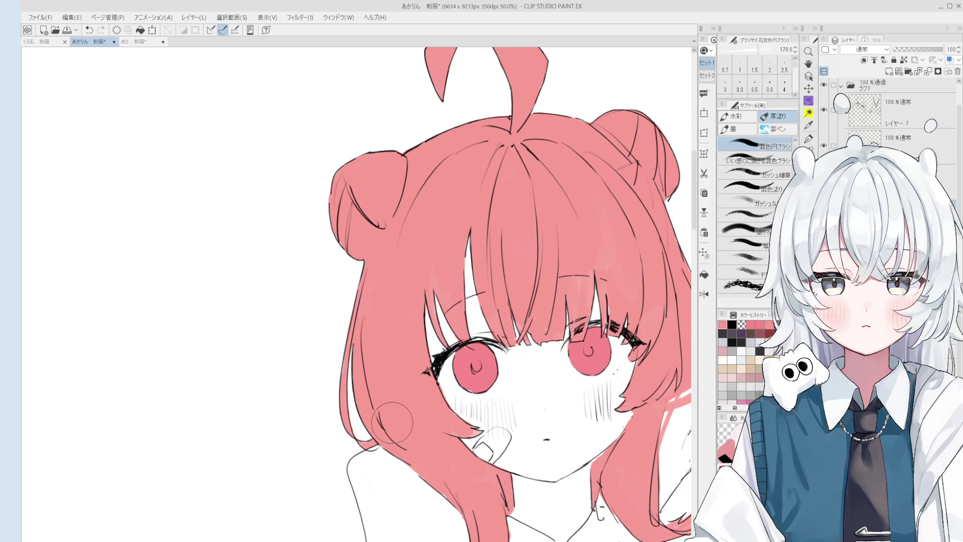
Step: On the lower lineart layer, erase stray eyelash strokes at the left eye's outer corner
scroll(392, 422, "down", 2)
key("p")
scroll(410, 294, "up", 4)
left_click(410, 293, "alt")
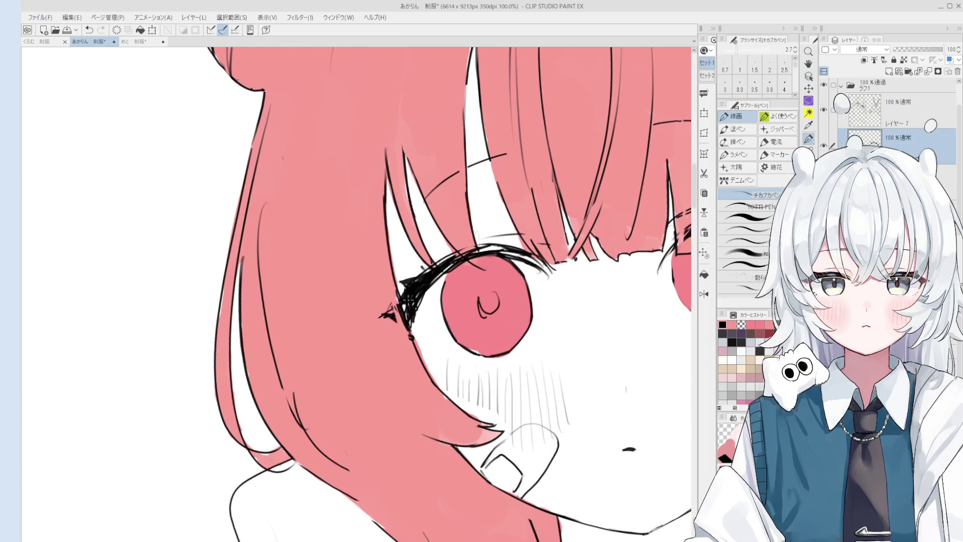
key("e")
left_click_drag(401, 310, 399, 329)
Step: Undo the last eyelash stroke and erase the stray line below the eye corner with a larger eraser
scroll(394, 326, "up", 2)
key("p")
scroll(396, 313, "down", 2)
key("ctrl+z")
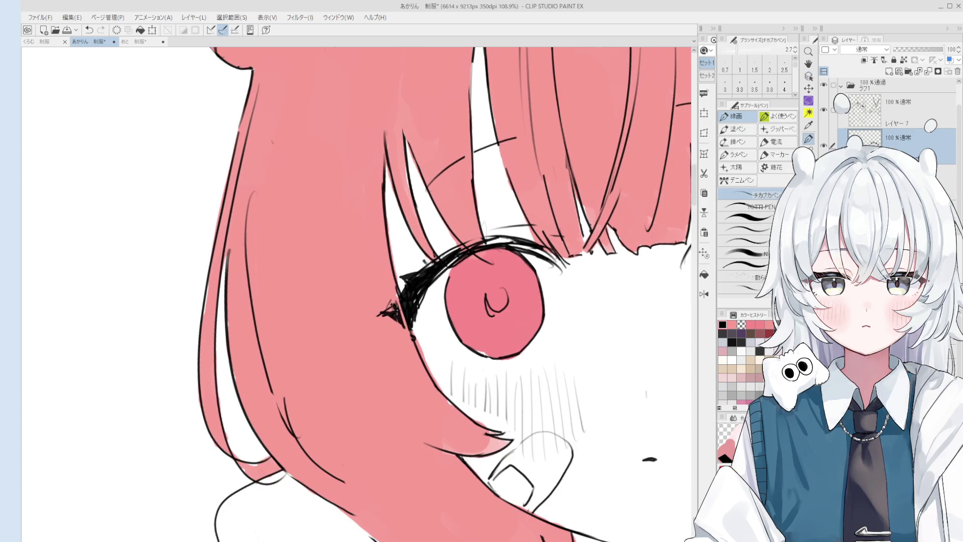
key("e")
scroll(401, 314, "up", 2)
key("bracketright")
key("bracketright")
left_click_drag(402, 337, 390, 310)
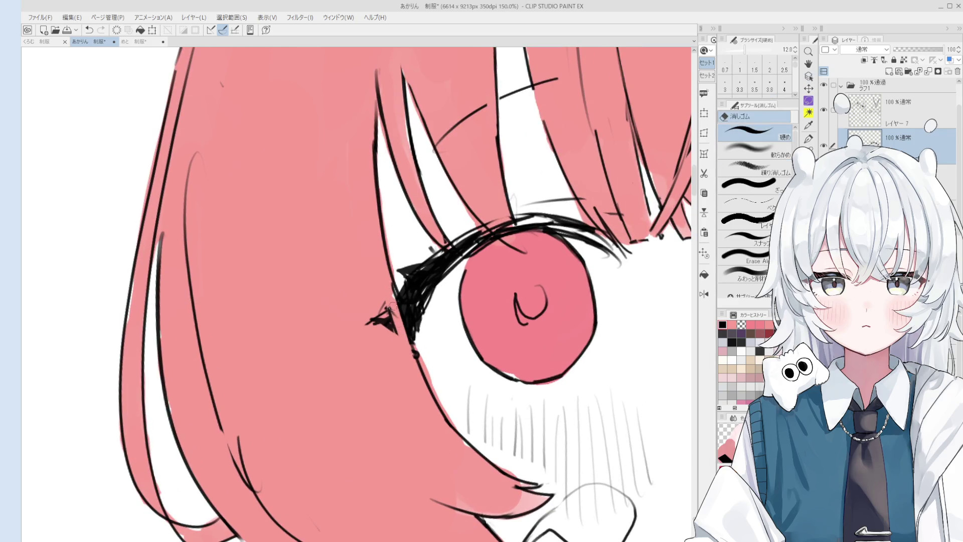
Step: Reselect the upper layer and zoom out to show the whole figure
key("alt+bracketleft")
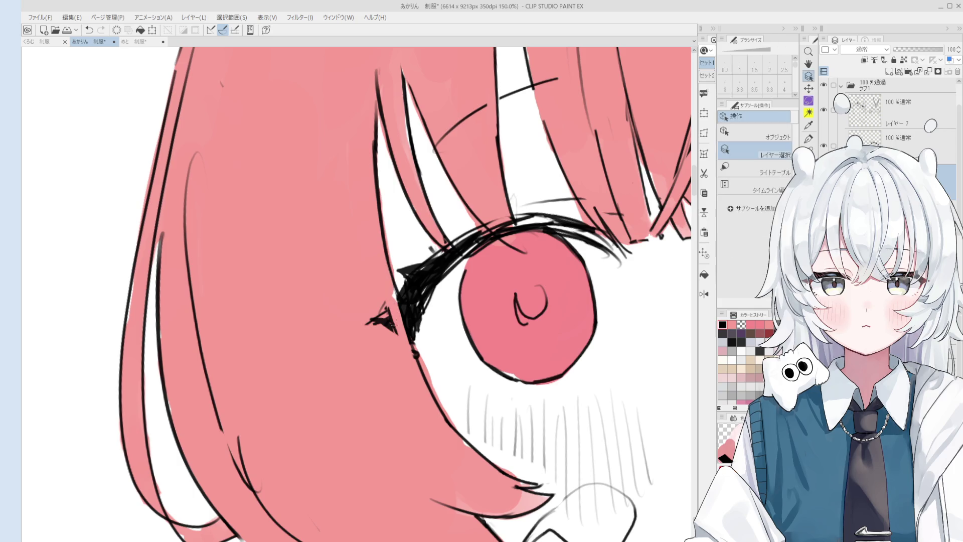
key("alt+bracketright")
key("h")
scroll(456, 284, "down", 4)
scroll(456, 284, "down", 6)
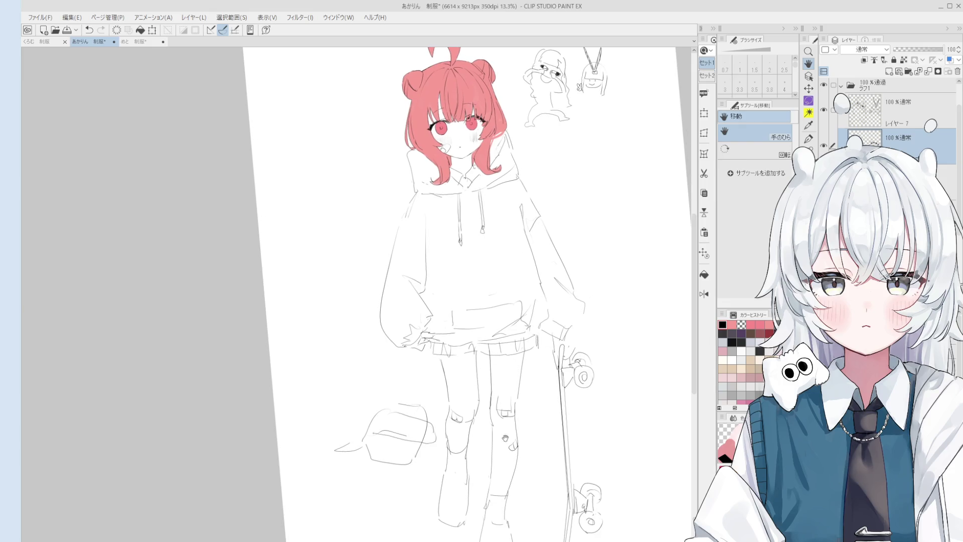
Step: Erase the chibi sketches beside the girl's head
mouse_move(502, 399)
left_mouse_down()
mouse_move(459, 423)
mouse_move(466, 442)
left_mouse_up()
scroll(465, 370, "up", 3)
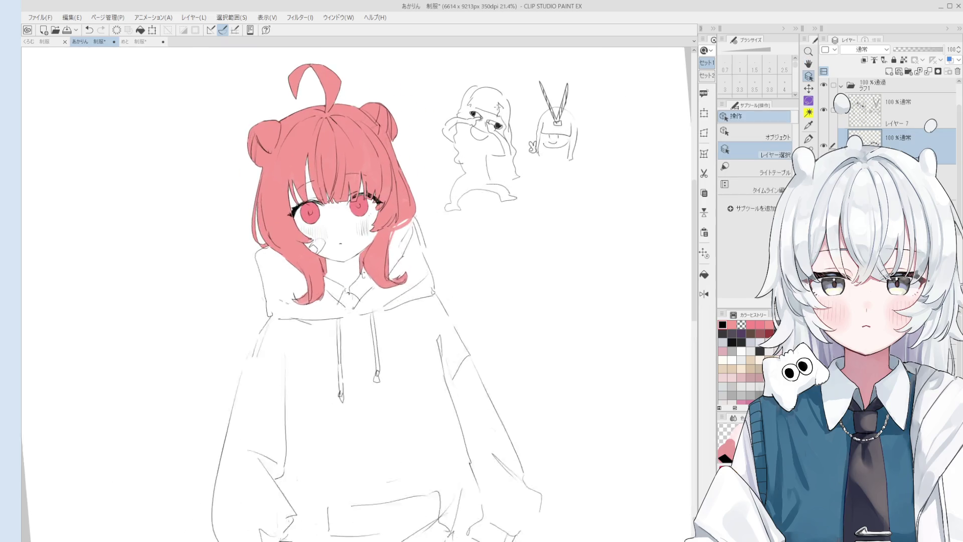
key("e")
mouse_move(519, 223)
left_mouse_down()
mouse_move(512, 123)
mouse_move(543, 237)
left_mouse_up()
Step: Centre the head and hoodie in view, select the hoodie layer and enlarge the brush
key("h")
left_click_drag(526, 329, 572, 243)
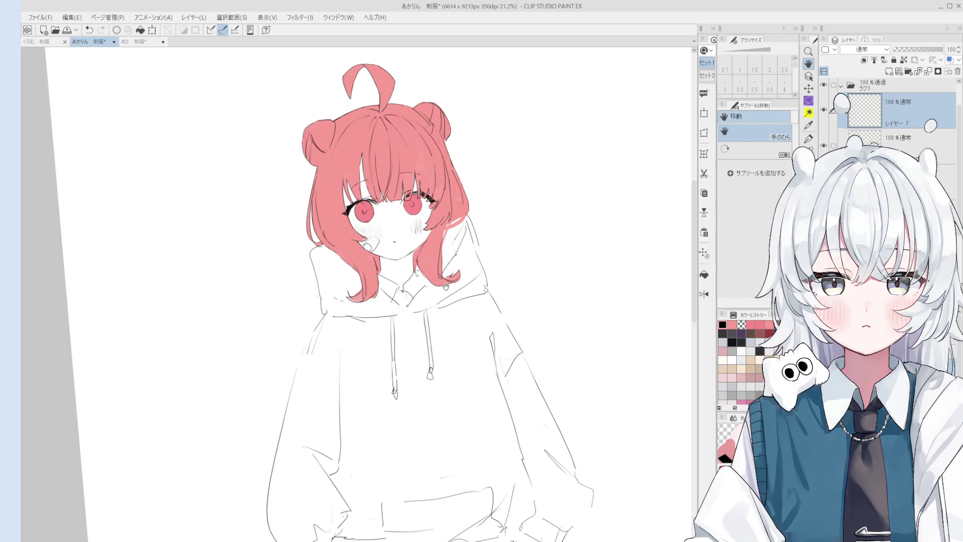
left_click_drag(438, 332, 512, 276)
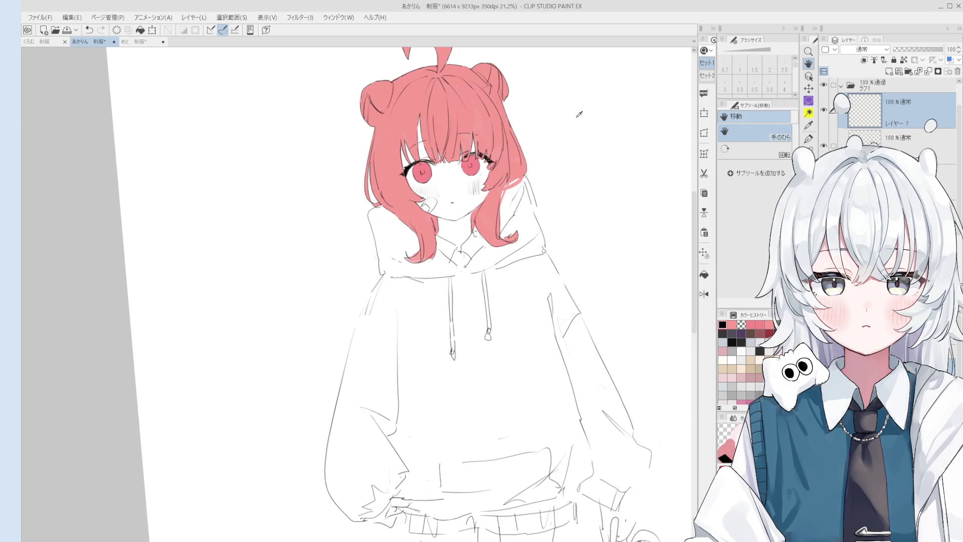
left_click(898, 143)
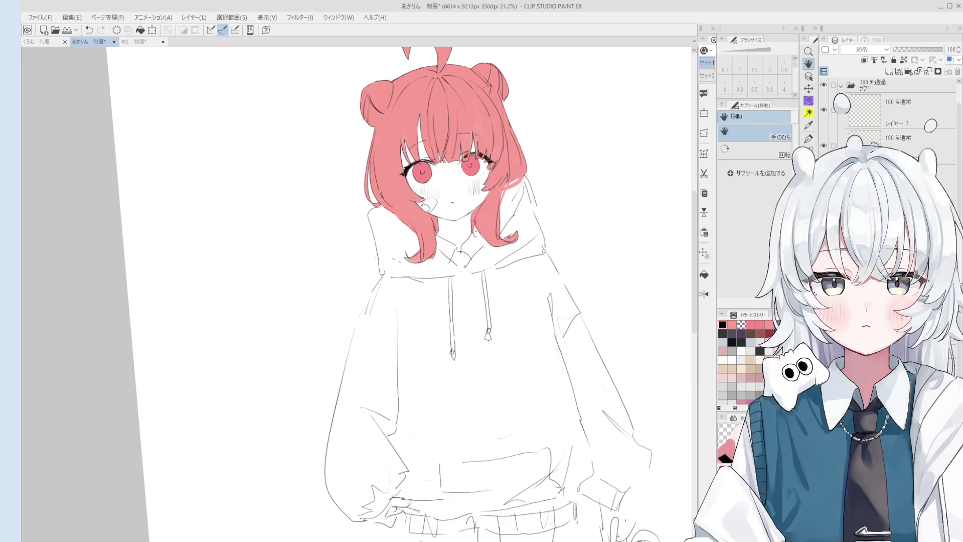
key("bracketright")
key("bracketright")
key("bracketright")
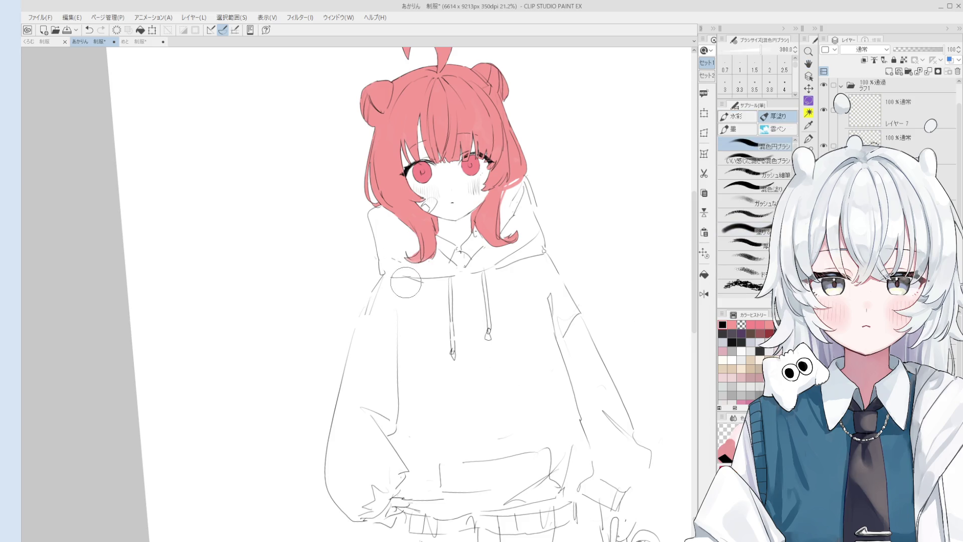
Step: Paint dark grey on the hood to the left of and below the hair
key("bracketleft")
key("bracketleft")
key("bracketleft")
left_click(399, 229)
key("bracketright")
key("bracketright")
mouse_move(409, 251)
left_mouse_down()
mouse_move(411, 238)
mouse_move(401, 261)
mouse_move(394, 251)
left_mouse_up()
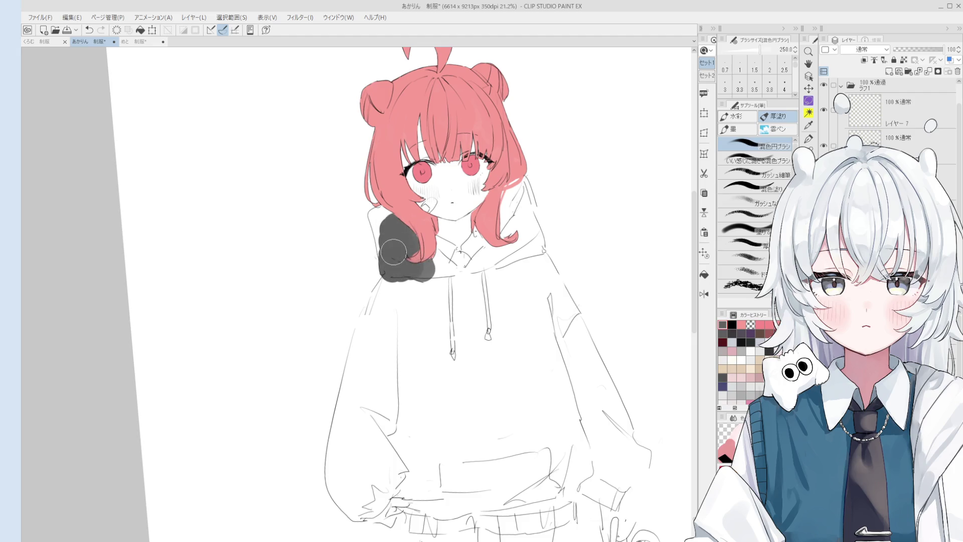
key("bracketleft")
scroll(393, 251, "up", 1)
scroll(389, 216, "up", 1)
key("bracketleft")
left_click(370, 204)
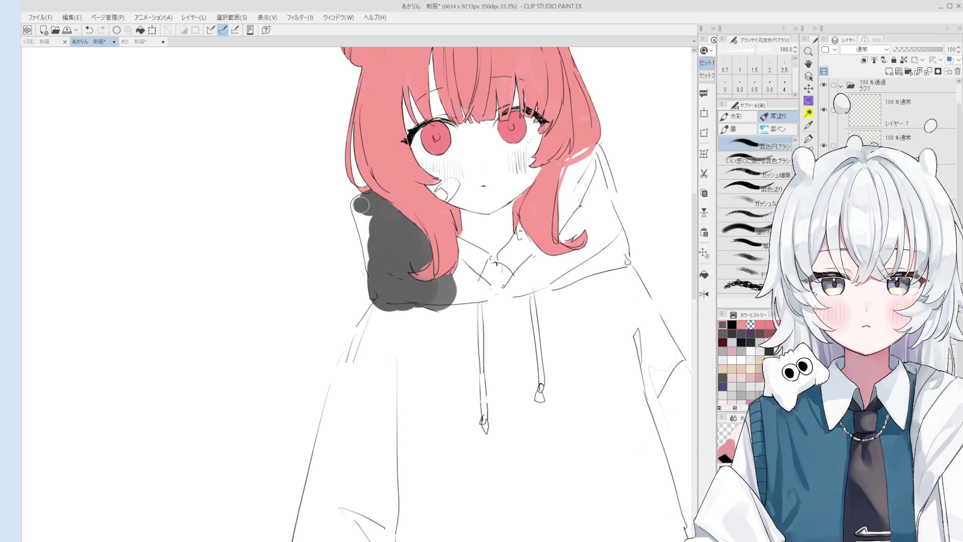
left_click_drag(361, 205, 375, 264)
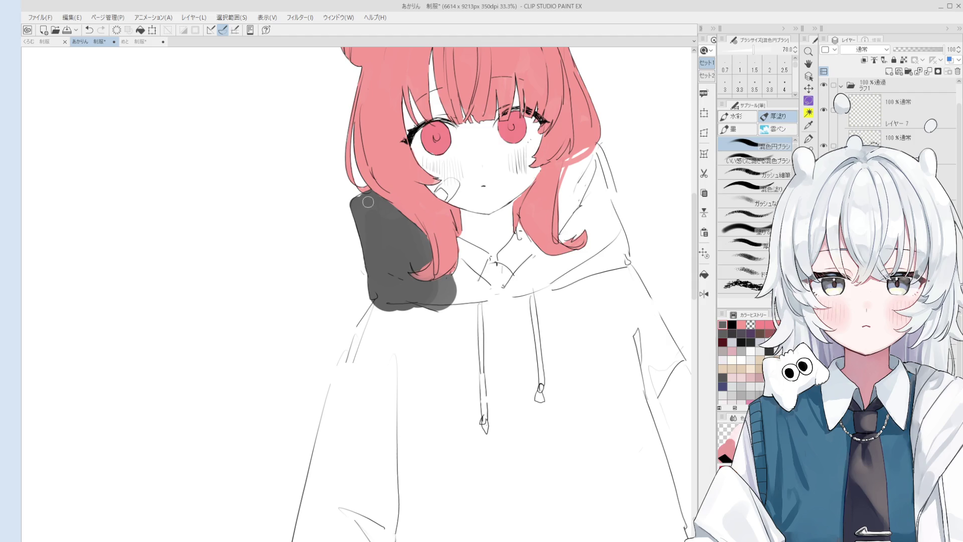
mouse_move(474, 319)
left_mouse_down()
mouse_move(449, 273)
mouse_move(467, 301)
left_mouse_up()
Step: Paint grey below the collar and down the left sleeve
key("e")
scroll(425, 267, "up", 2)
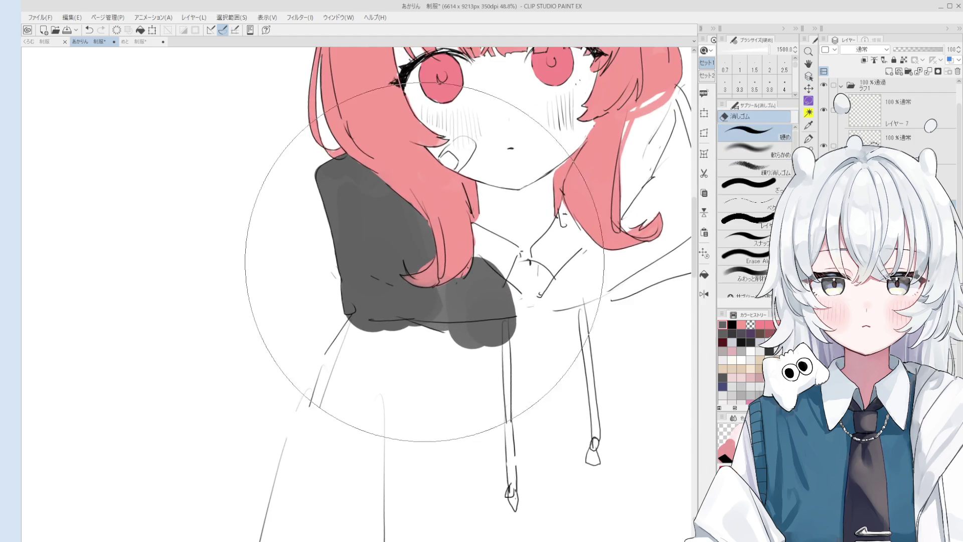
key("o")
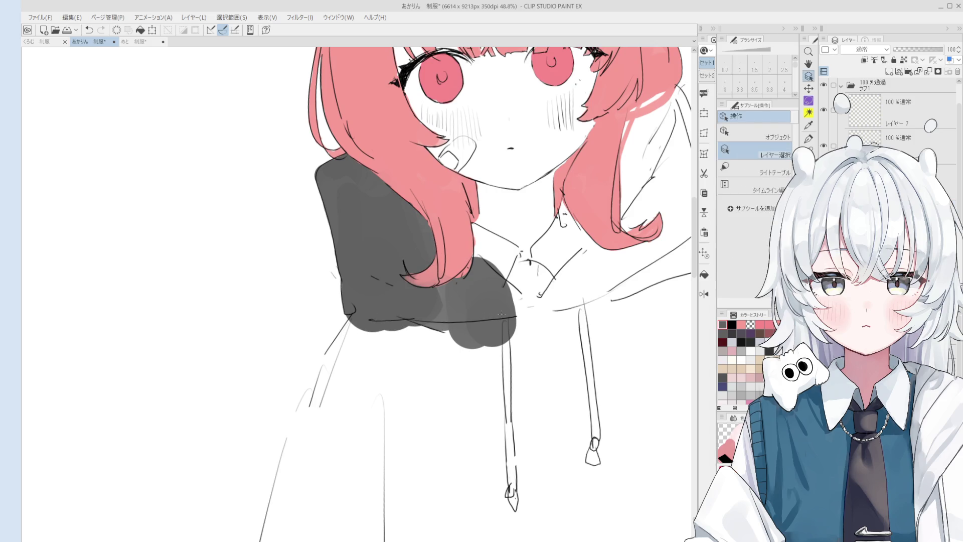
key("h")
scroll(501, 313, "down", 2)
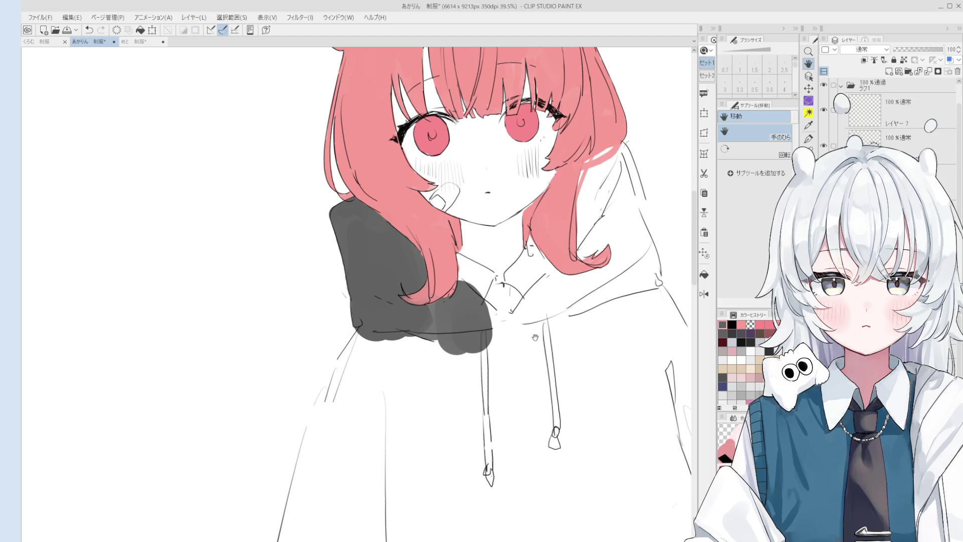
key("b")
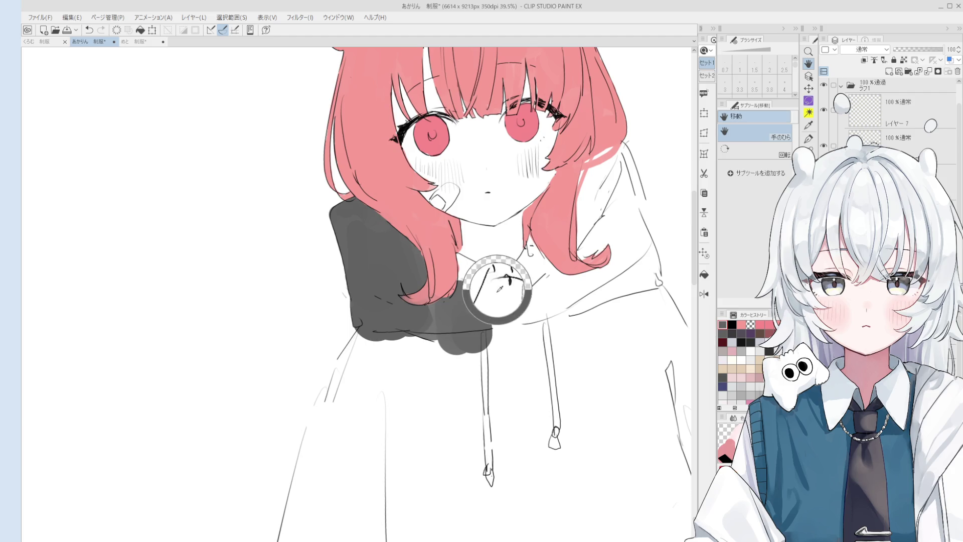
mouse_move(436, 346)
left_mouse_down()
mouse_move(425, 317)
mouse_move(331, 396)
mouse_move(348, 400)
left_mouse_up()
scroll(348, 400, "down", 2)
key("bracketright")
key("bracketright")
left_click(439, 323)
mouse_move(439, 324)
left_mouse_down()
mouse_move(408, 323)
mouse_move(455, 318)
mouse_move(424, 273)
mouse_move(430, 281)
left_mouse_up()
Step: Brush grey over the hoodie's chest and drawstrings
key("bracketleft")
key("bracketleft")
scroll(407, 250, "up", 2)
key("e")
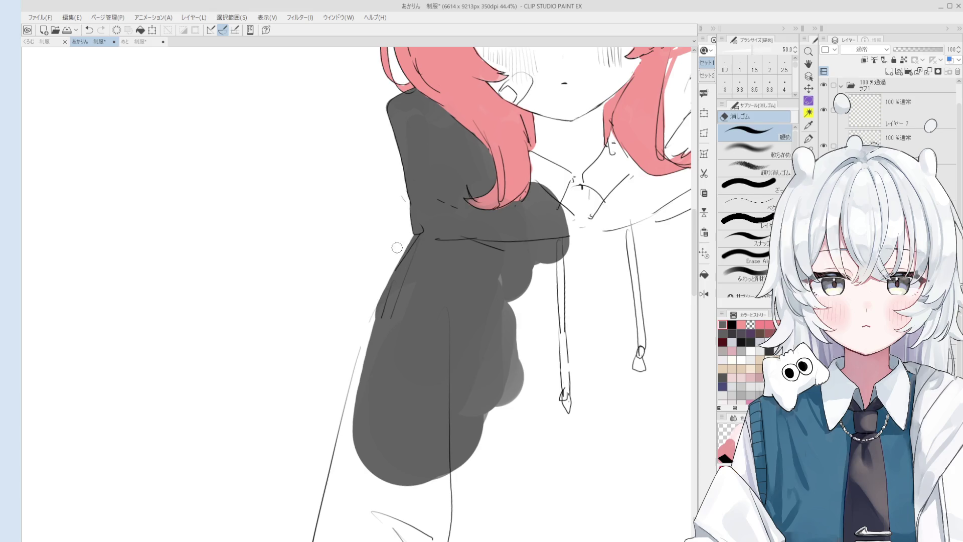
scroll(411, 237, "down", 1)
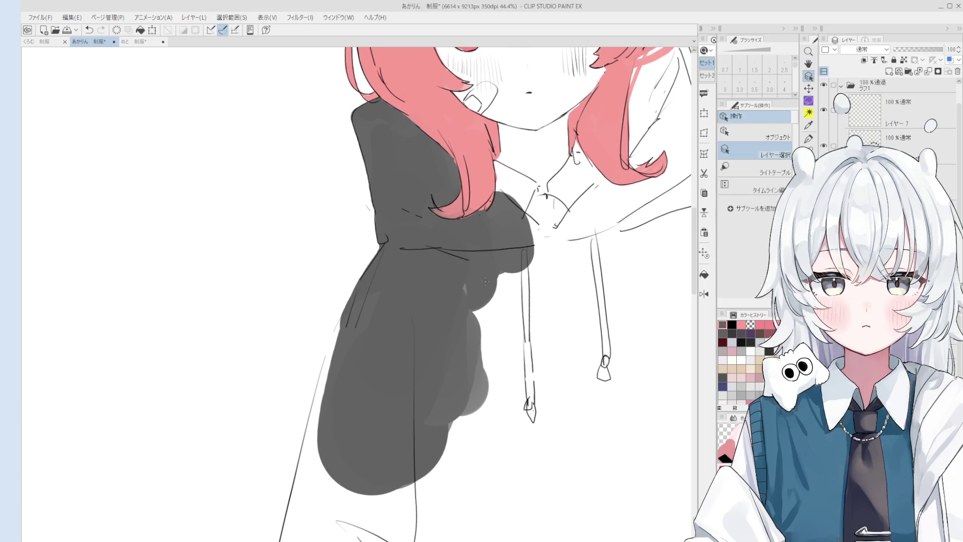
left_click_drag(452, 290, 416, 328)
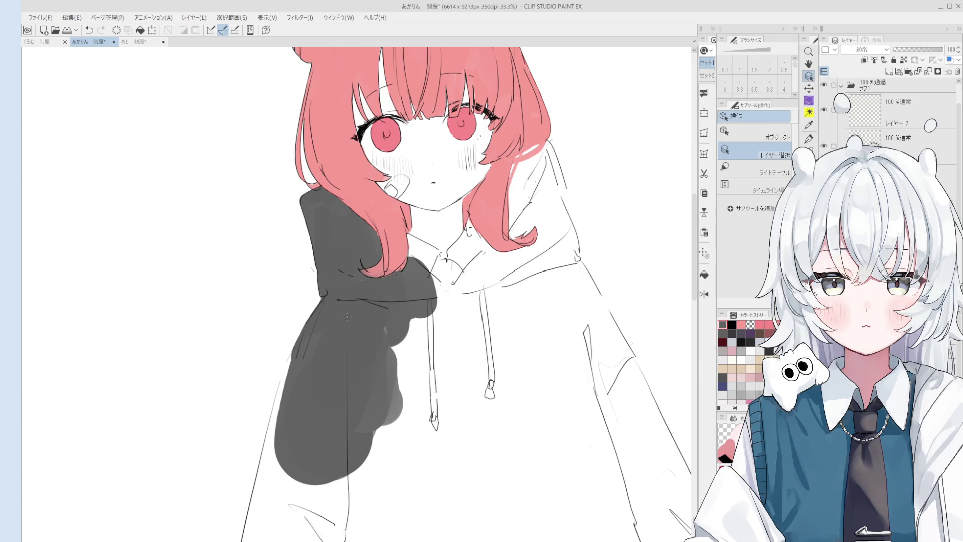
key("b")
mouse_move(376, 370)
left_mouse_down()
mouse_move(423, 344)
mouse_move(413, 318)
mouse_move(450, 314)
left_mouse_up()
Step: Paint grey over the collar, chest and right shoulder beside the hair
key("e")
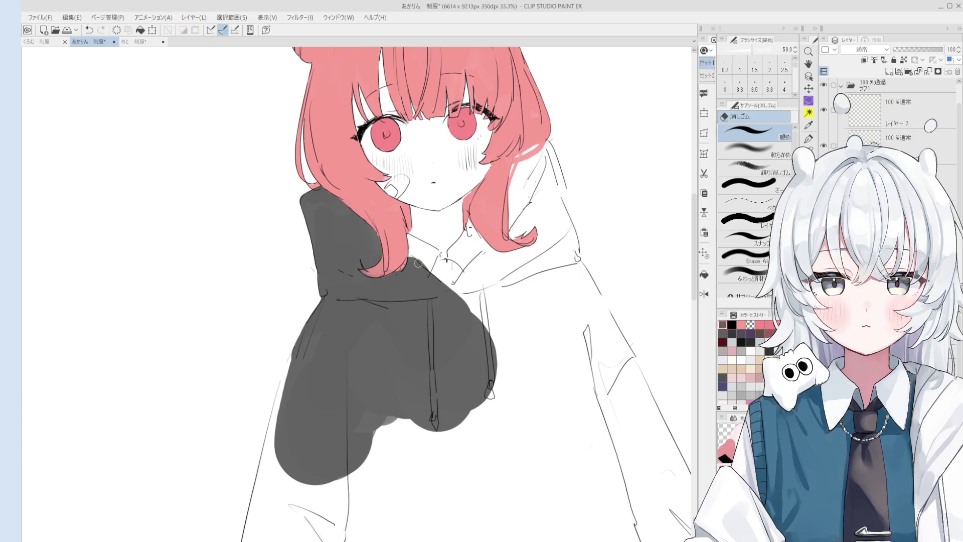
key("b")
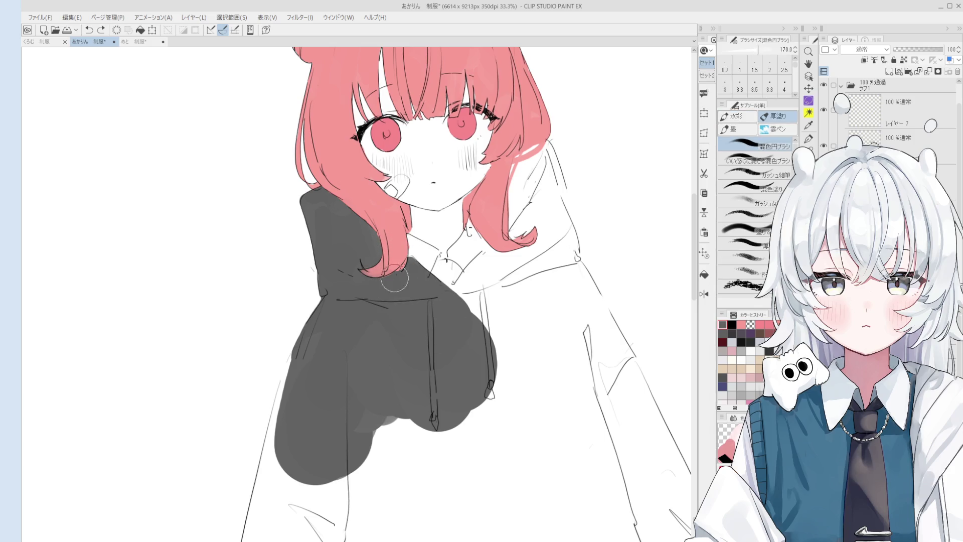
mouse_move(504, 311)
left_mouse_down()
mouse_move(467, 283)
mouse_move(477, 270)
mouse_move(495, 275)
mouse_move(534, 220)
mouse_move(525, 261)
left_mouse_up()
left_click_drag(548, 285, 517, 304)
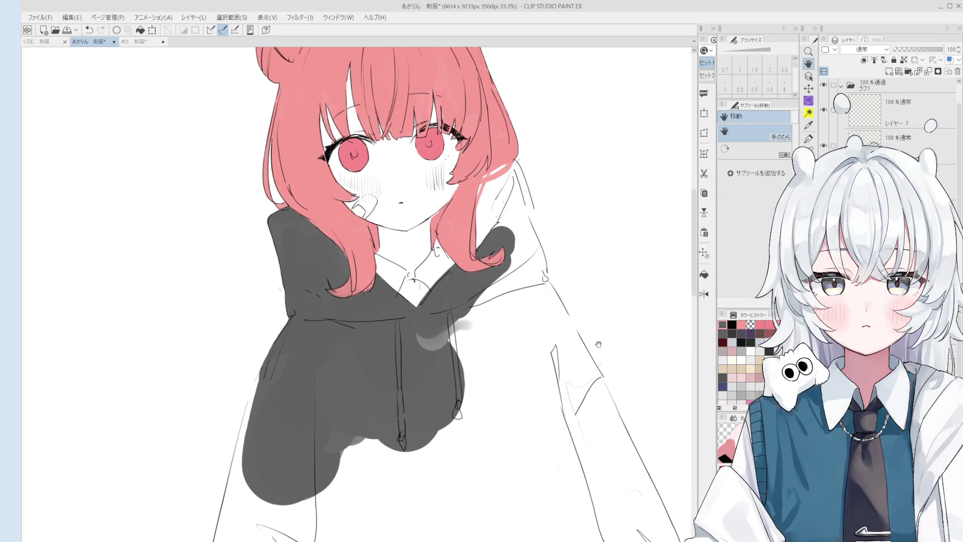
mouse_move(517, 316)
left_mouse_down()
mouse_move(442, 351)
mouse_move(482, 321)
mouse_move(462, 362)
mouse_move(441, 366)
mouse_move(473, 322)
mouse_move(516, 351)
left_mouse_up()
mouse_move(493, 212)
left_mouse_down()
mouse_move(496, 236)
mouse_move(502, 176)
mouse_move(532, 301)
mouse_move(540, 318)
mouse_move(529, 252)
mouse_move(554, 318)
mouse_move(577, 343)
mouse_move(531, 208)
mouse_move(524, 350)
left_mouse_up()
Step: Zoom out over the hoodie and paint dark grey down the right sleeve
scroll(520, 231, "down", 1)
key("space")
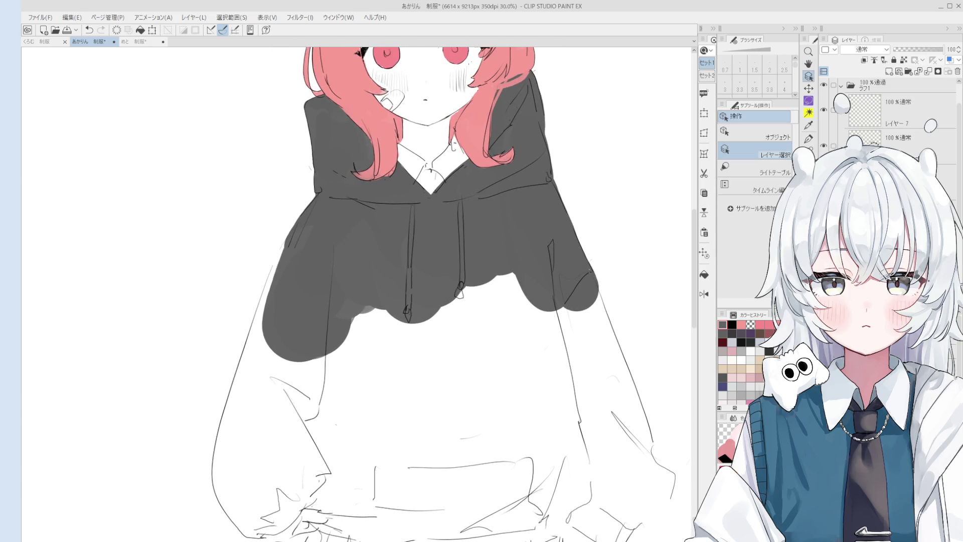
key("space")
mouse_move(298, 350)
left_mouse_down()
mouse_move(371, 311)
mouse_move(478, 359)
left_mouse_up()
scroll(383, 330, "down", 2)
key("space")
mouse_move(467, 321)
left_mouse_down()
mouse_move(442, 286)
mouse_move(462, 314)
mouse_move(447, 295)
mouse_move(461, 332)
left_mouse_up()
Step: Paint grey blobs below the hoodie's left side and straight strokes down the sleeve
key("e")
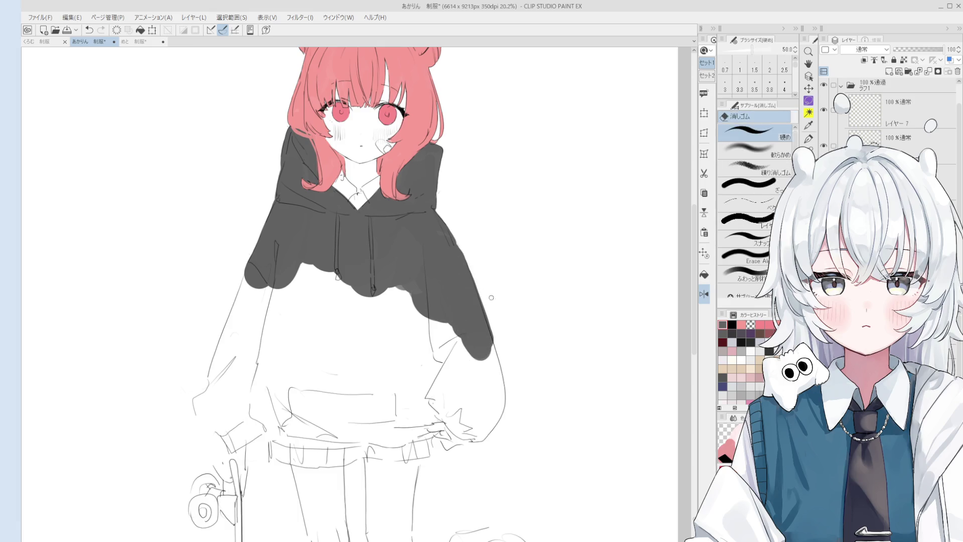
key("b")
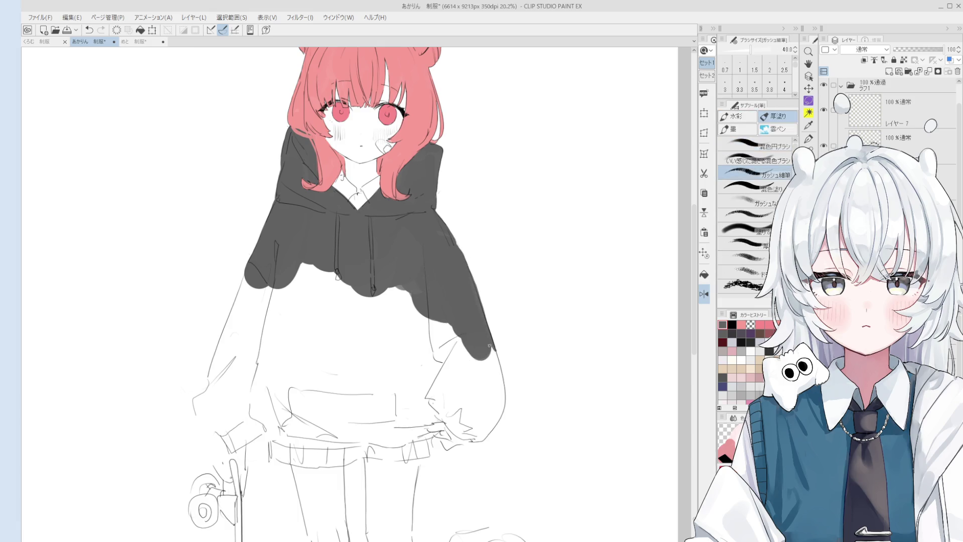
key("e")
key("bracketright")
key("bracketright")
key("bracketright")
scroll(478, 255, "up", 2)
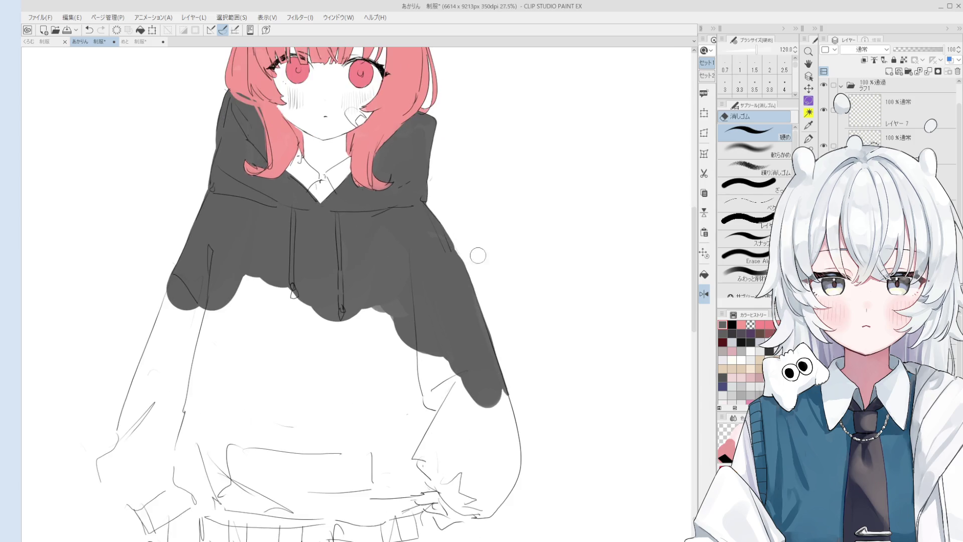
key("b")
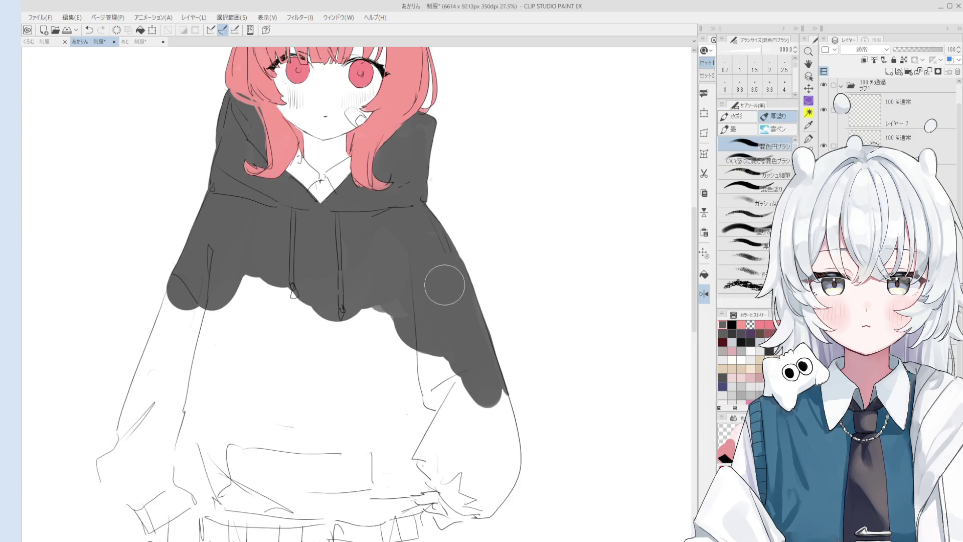
key("minus")
mouse_move(434, 327)
left_mouse_down()
mouse_move(520, 324)
mouse_move(367, 331)
left_mouse_up()
mouse_move(394, 374)
left_mouse_down()
mouse_move(499, 301)
mouse_move(424, 303)
mouse_move(378, 280)
left_mouse_up()
key("bracketleft")
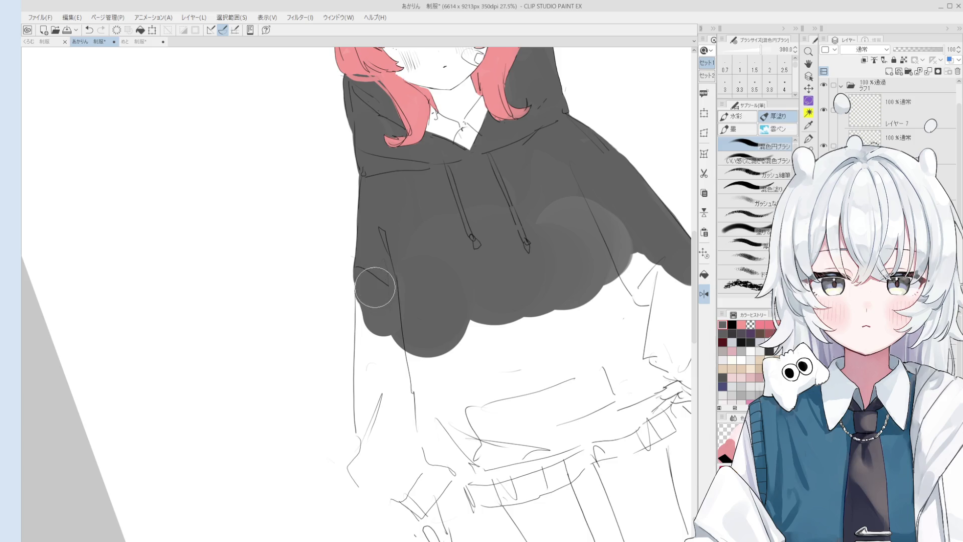
left_click(376, 425, "shift")
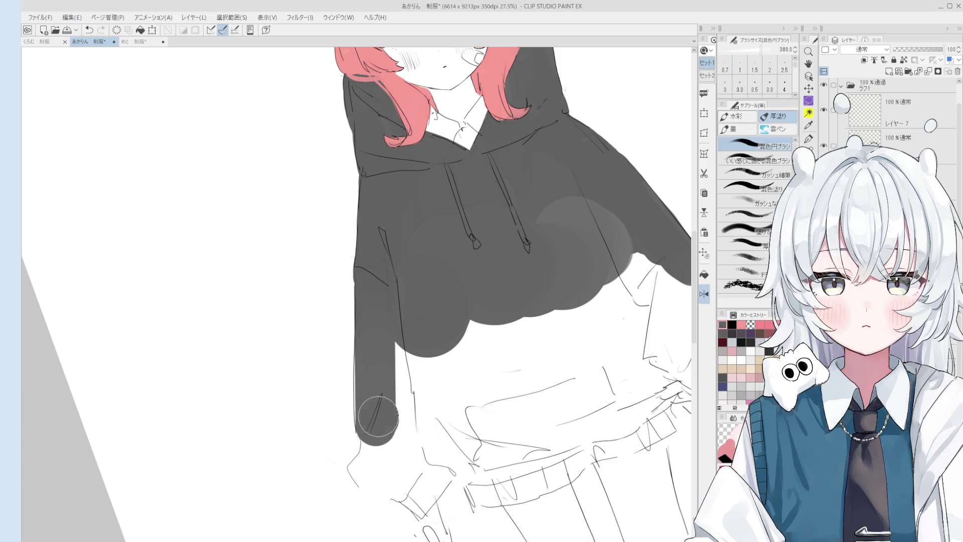
left_click_drag(374, 401, 368, 381)
Step: Undo an eraser stroke and extend the grey further down the sleeve
key("e")
key("ctrl+z")
key("b")
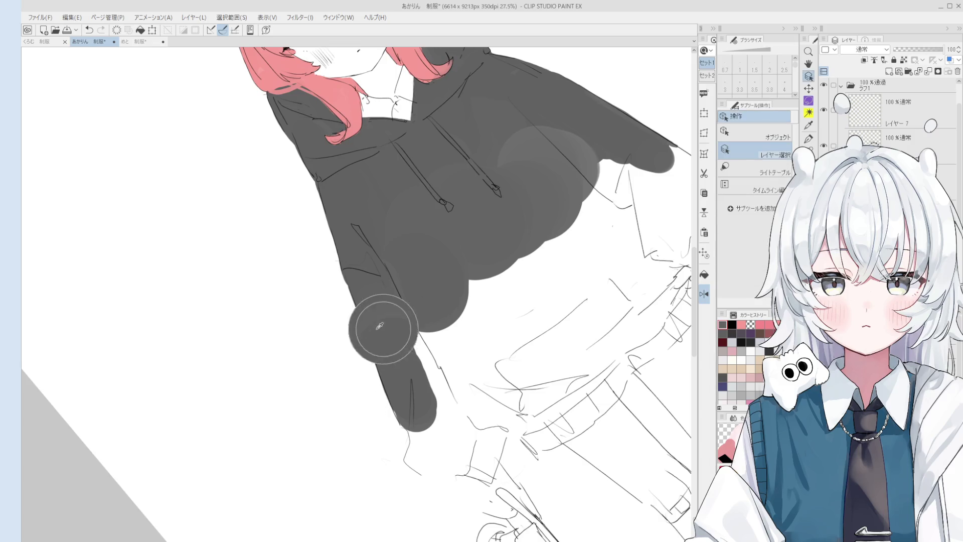
mouse_move(409, 321)
left_mouse_down()
mouse_move(441, 409)
mouse_move(412, 456)
mouse_move(437, 474)
mouse_move(436, 451)
mouse_move(432, 467)
mouse_move(459, 471)
left_mouse_up()
key("bracketleft")
key("asciicircum")
Step: Extend the grey sleeve cuff downward and enlarge the brush for broad fills
key("e")
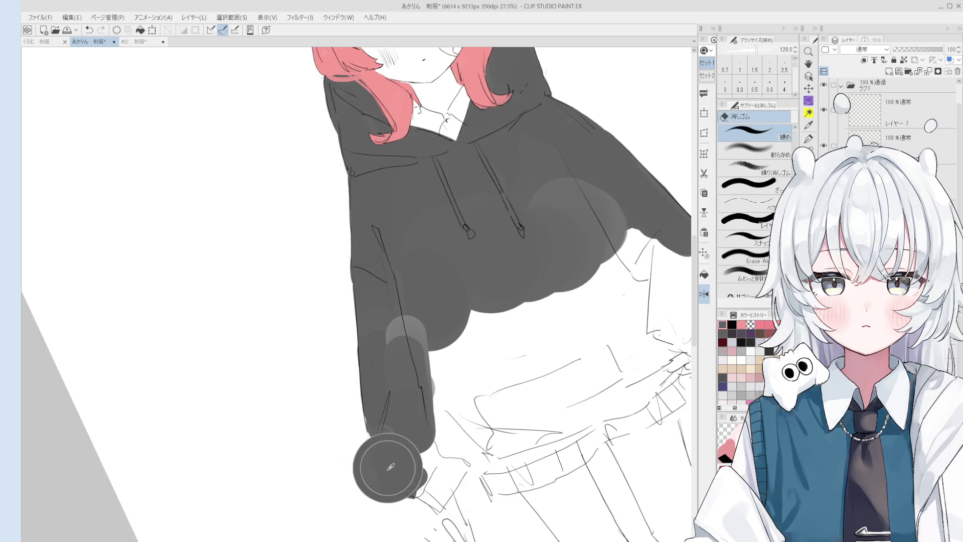
key("b")
scroll(381, 466, "up", 2)
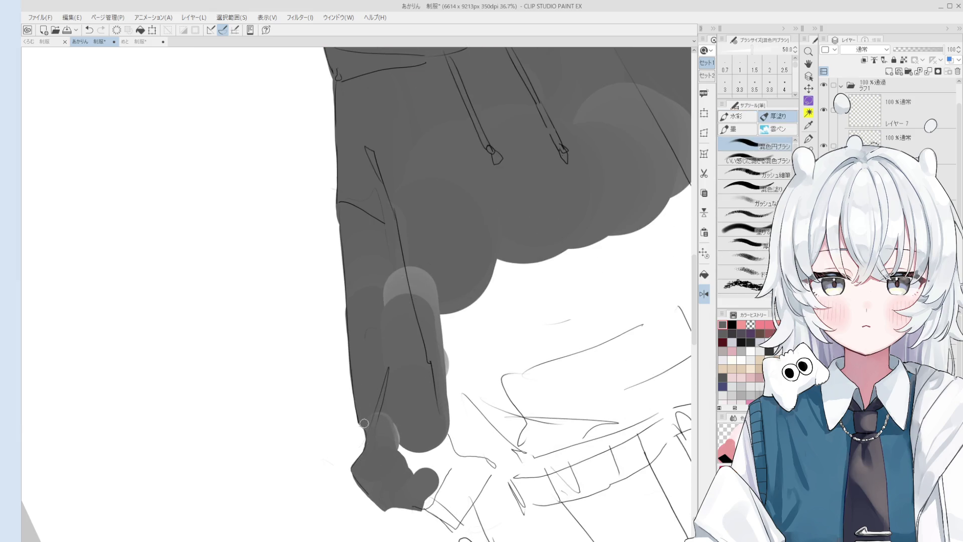
scroll(364, 423, "down", 1)
key("bracketright")
key("bracketright")
key("bracketright")
mouse_move(401, 440)
left_mouse_down()
mouse_move(436, 512)
mouse_move(459, 491)
mouse_move(442, 498)
mouse_move(452, 462)
mouse_move(479, 459)
left_mouse_up()
key("bracketleft")
key("bracketleft")
key("bracketleft")
key("bracketright")
key("bracketright")
key("bracketright")
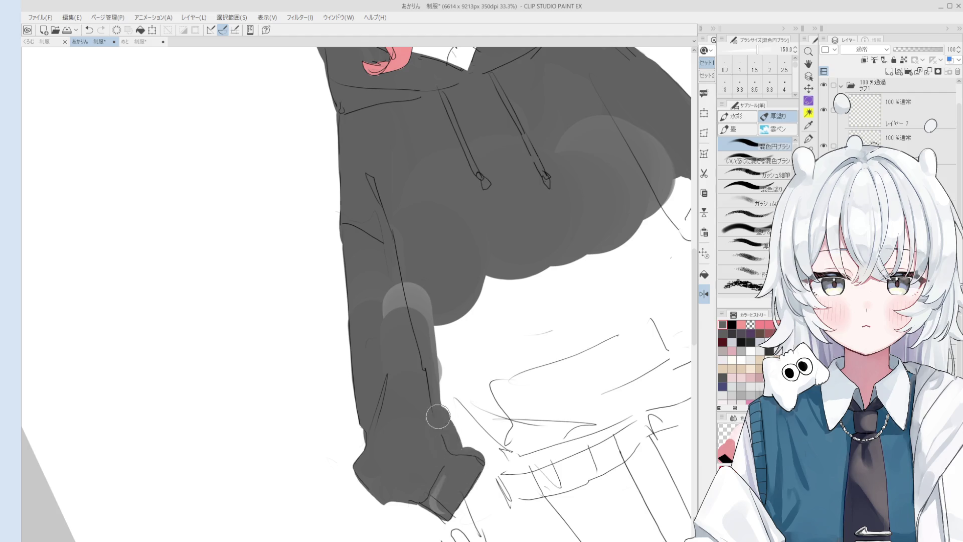
scroll(438, 417, "down", 2)
key("bracketright")
key("bracketright")
key("bracketright")
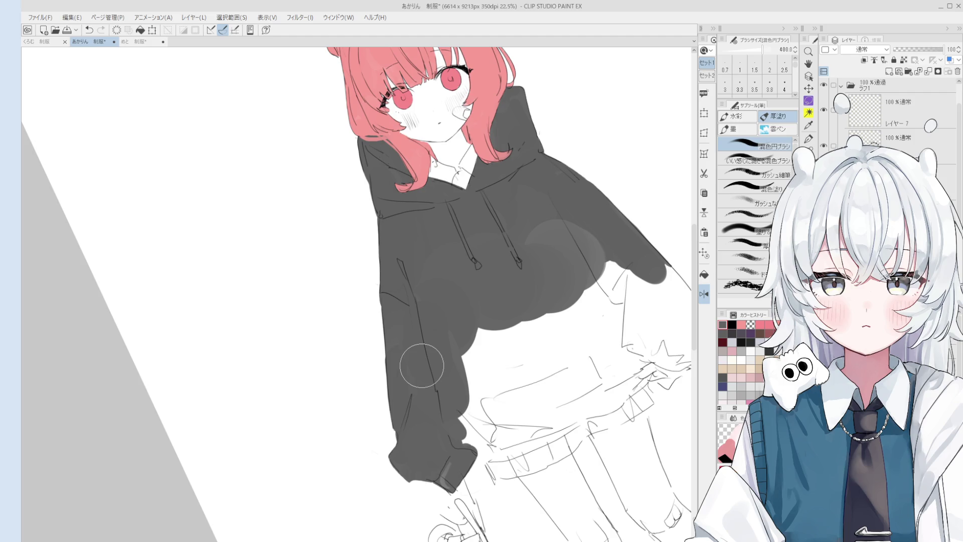
Step: Paint grey below the sleeve and over the hand shape
key("bracketleft")
mouse_move(464, 410)
left_mouse_down()
mouse_move(478, 434)
mouse_move(457, 467)
left_mouse_up()
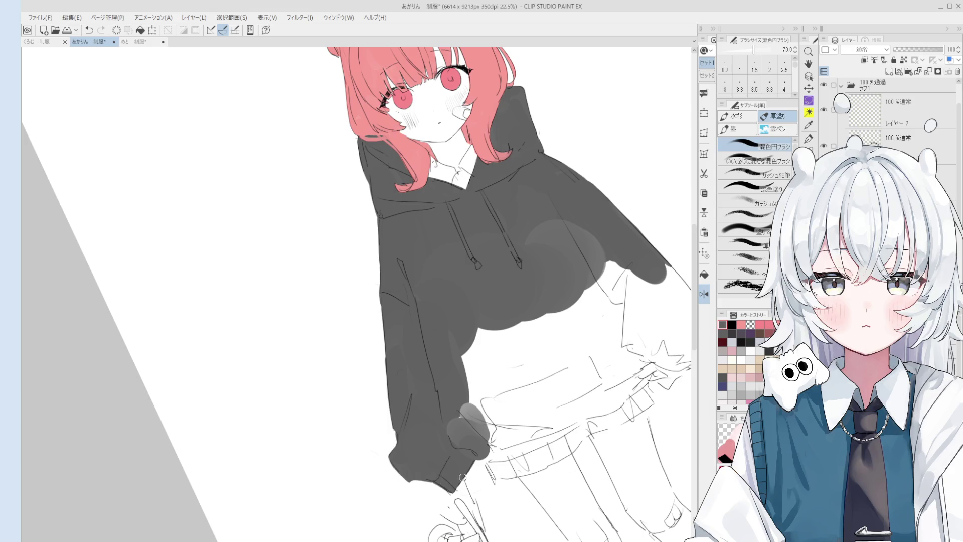
mouse_move(506, 442)
left_mouse_down()
mouse_move(462, 436)
mouse_move(460, 423)
mouse_move(532, 431)
mouse_move(535, 396)
mouse_move(467, 381)
mouse_move(454, 341)
mouse_move(512, 331)
mouse_move(539, 381)
mouse_move(496, 406)
mouse_move(577, 407)
mouse_move(617, 389)
left_mouse_up()
key("bracketright")
key("bracketleft")
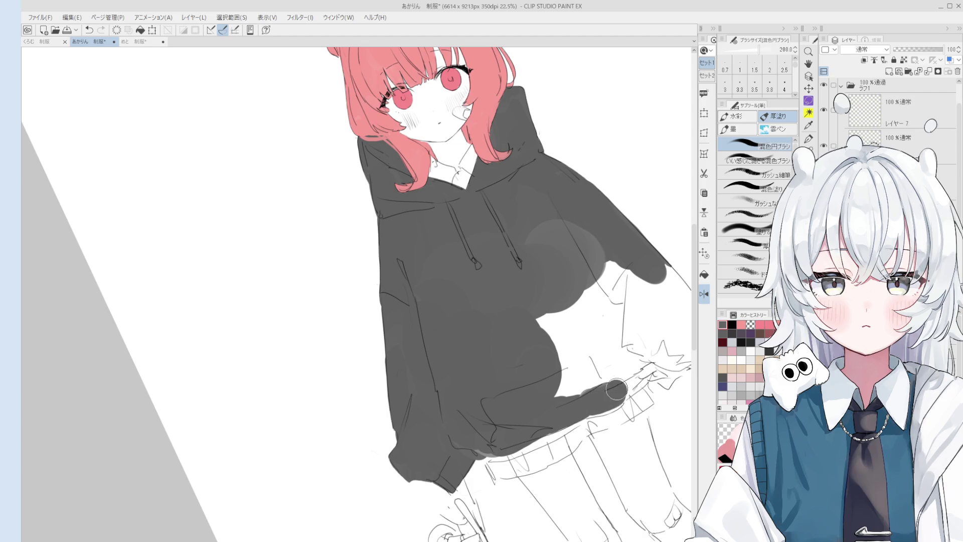
scroll(604, 399, "up", 2)
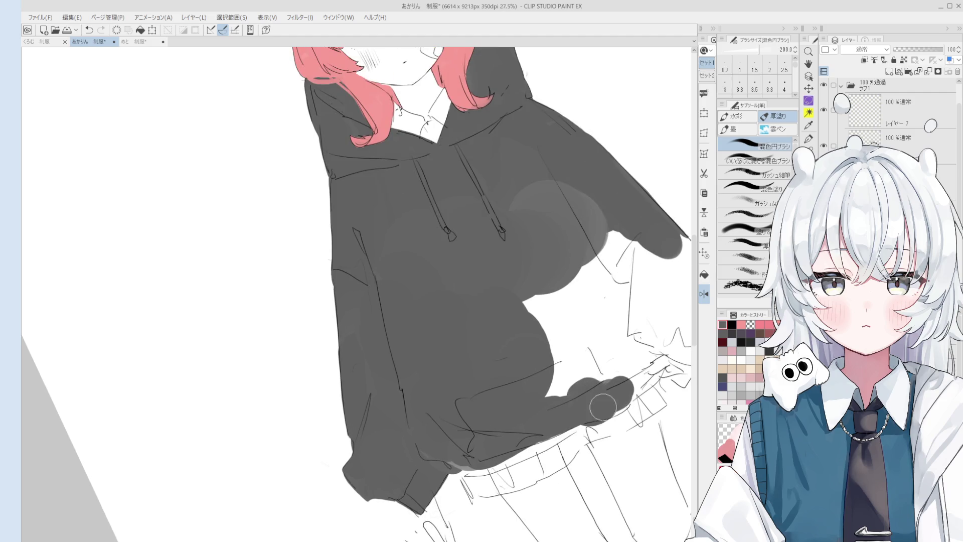
Step: Paint over the hand area and sample the hoodie's grey as the paint colour
key("e")
scroll(597, 431, "down", 3)
key("b")
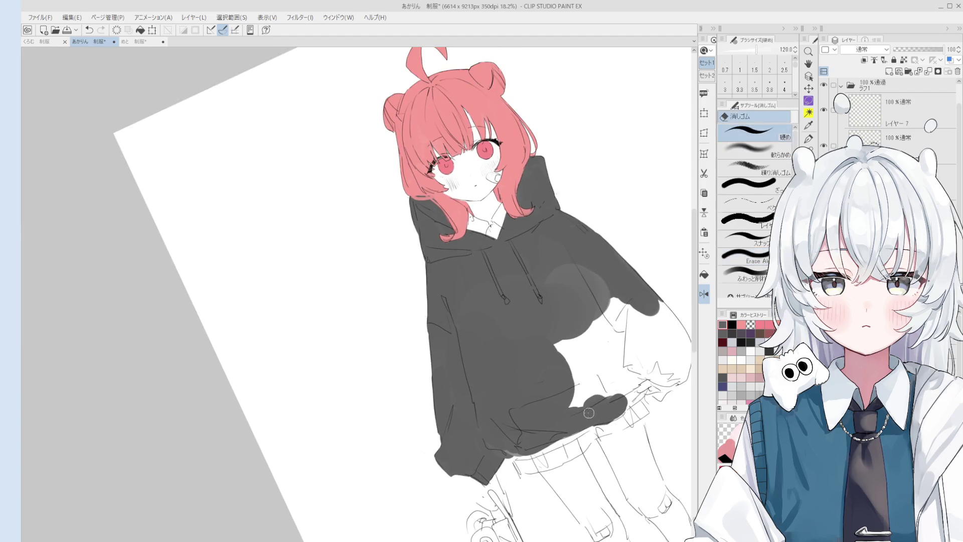
mouse_move(582, 396)
left_mouse_down()
mouse_move(539, 369)
mouse_move(552, 383)
mouse_move(583, 282)
mouse_move(627, 341)
left_mouse_up()
left_click(540, 369, "alt")
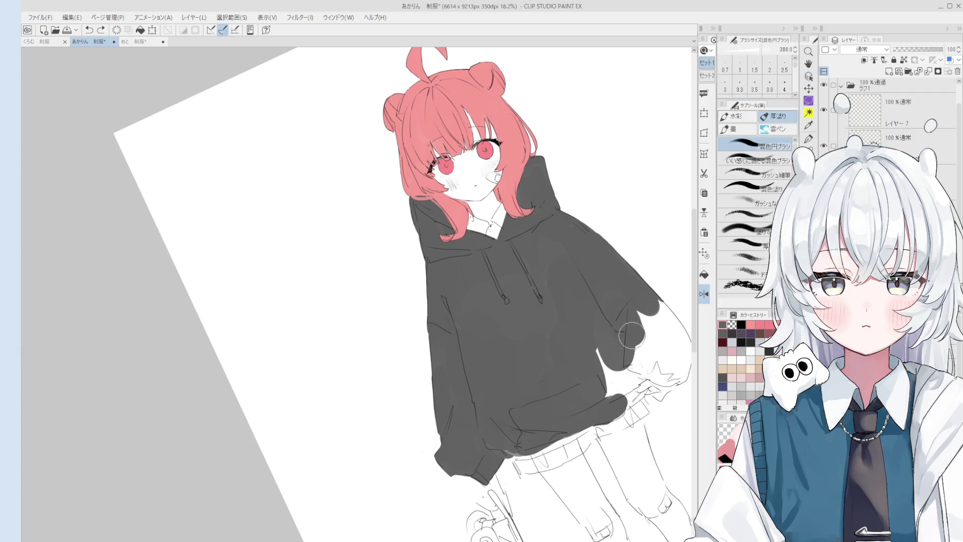
scroll(577, 351, "down", 1)
scroll(577, 427, "up", 2)
Step: Paint dark grey over the lower-right hoodie hem with the blending brush
key("e")
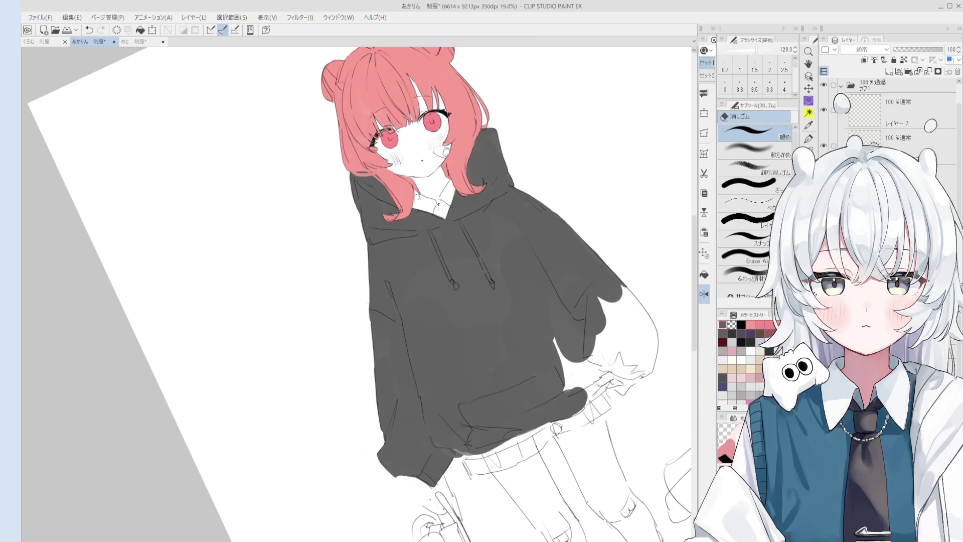
key("b")
mouse_move(562, 397)
left_mouse_down()
mouse_move(582, 391)
mouse_move(571, 387)
mouse_move(584, 395)
left_mouse_up()
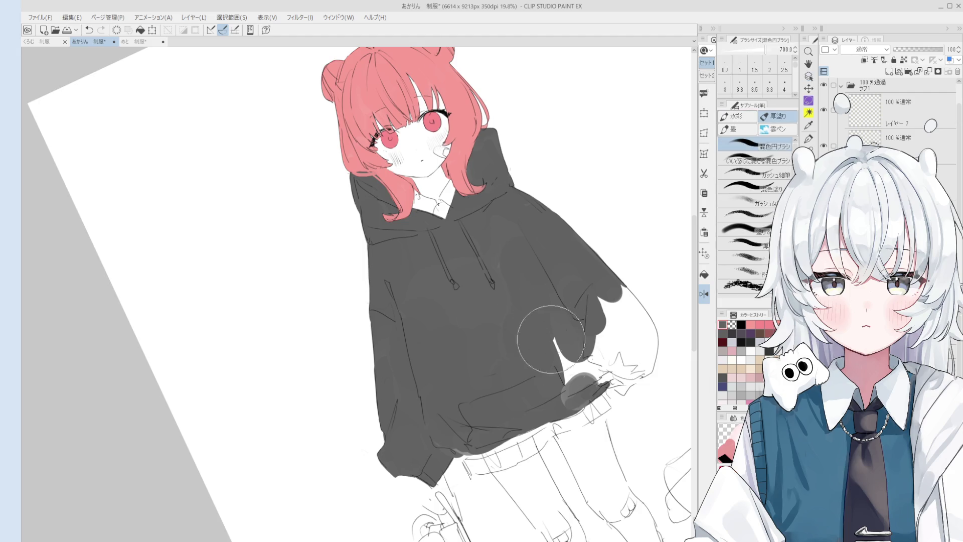
Step: Reset the view rotation and fill the lower hoodie and right-sleeve gap with dark grey
key("ctrl+@")
key("bracketright")
key("bracketright")
mouse_move(539, 423)
left_mouse_down()
mouse_move(544, 454)
mouse_move(532, 466)
left_mouse_up()
key("bracketleft")
key("bracketleft")
mouse_move(564, 437)
left_mouse_down()
mouse_move(600, 459)
mouse_move(612, 427)
mouse_move(564, 402)
mouse_move(593, 378)
mouse_move(608, 437)
mouse_move(634, 440)
left_mouse_up()
key("bracketright")
key("bracketright")
key("bracketright")
key("bracketleft")
key("bracketleft")
key("bracketleft")
key("bracketleft")
key("bracketleft")
scroll(613, 458, "up", 2)
key("space")
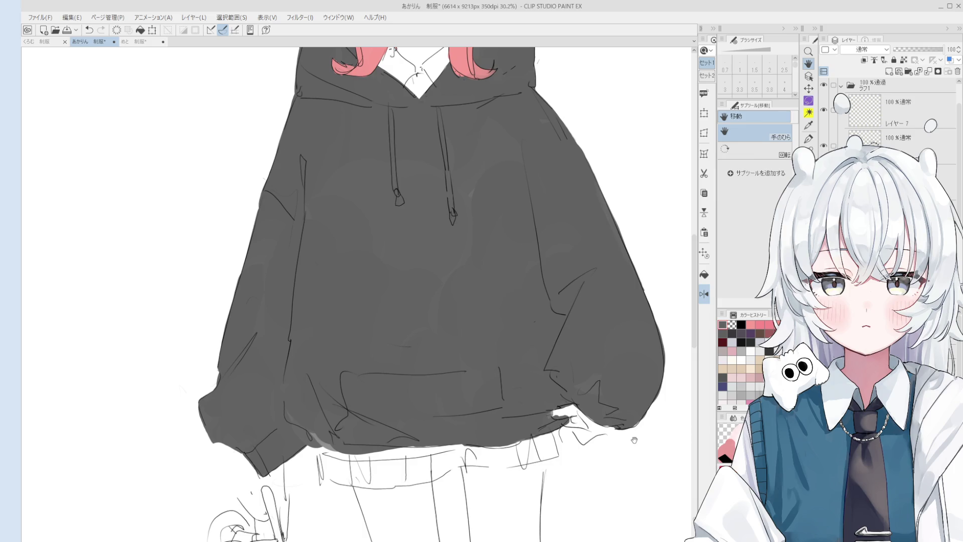
key("e")
scroll(555, 407, "up", 3)
key("ctrl+z")
scroll(557, 401, "down", 1)
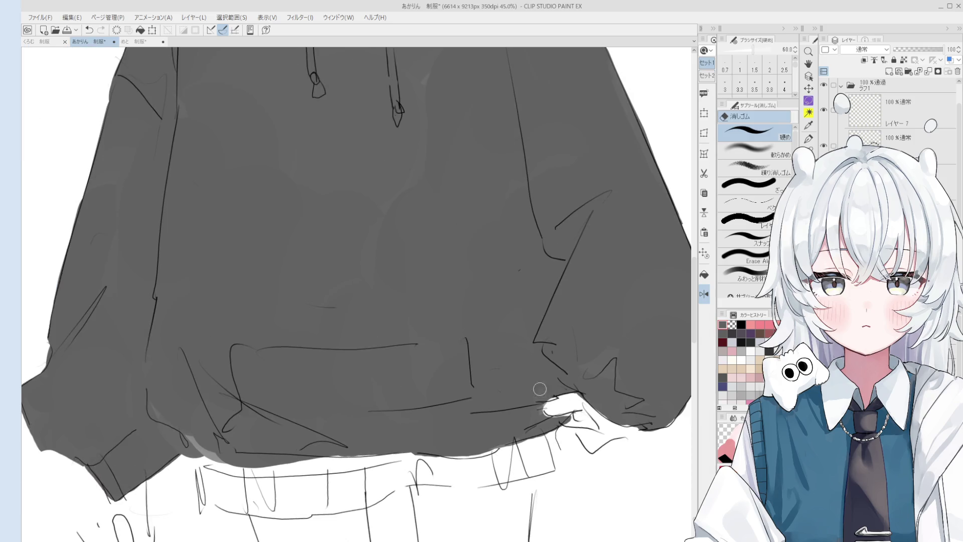
key("b")
key("bracketleft")
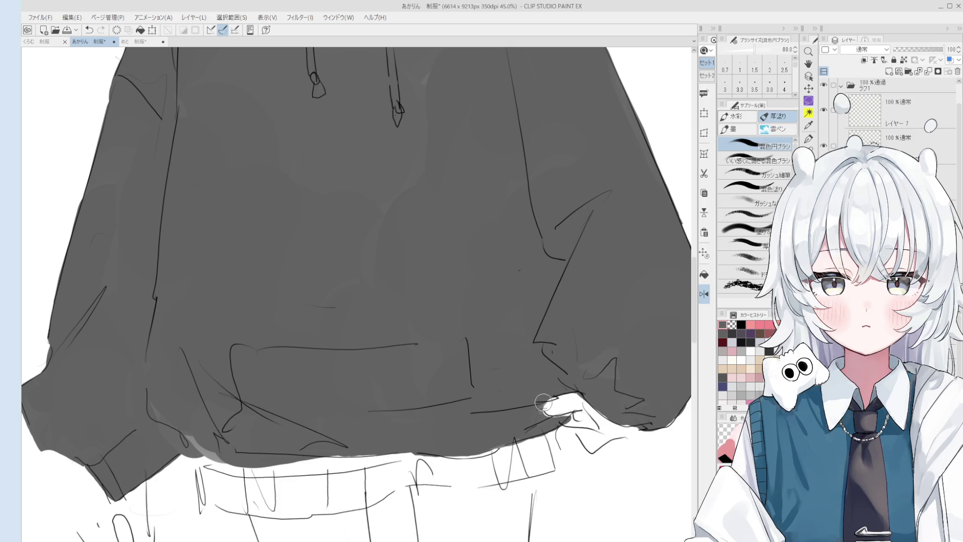
scroll(543, 402, "down", 5)
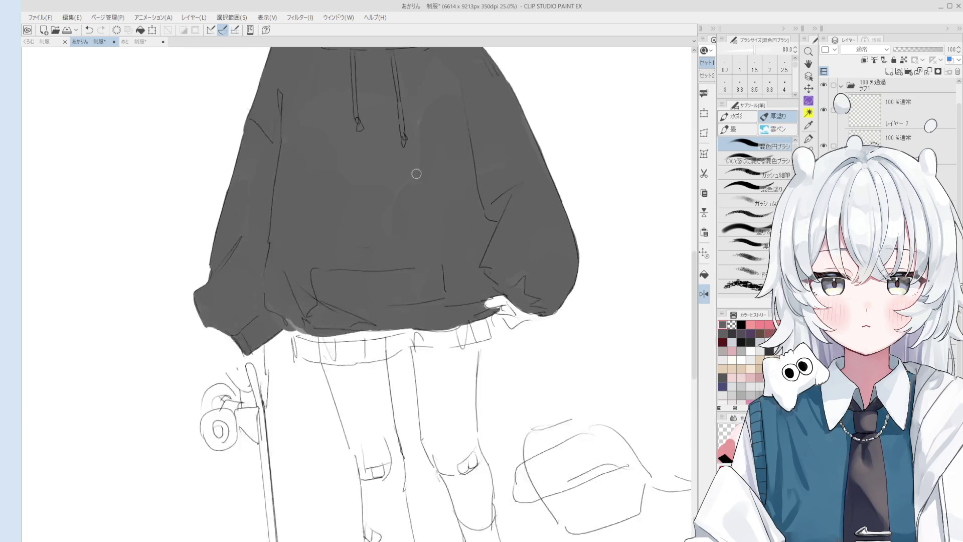
Step: Return to the blending brush and move around the hoodie to inspect its shading
key("o")
key("b")
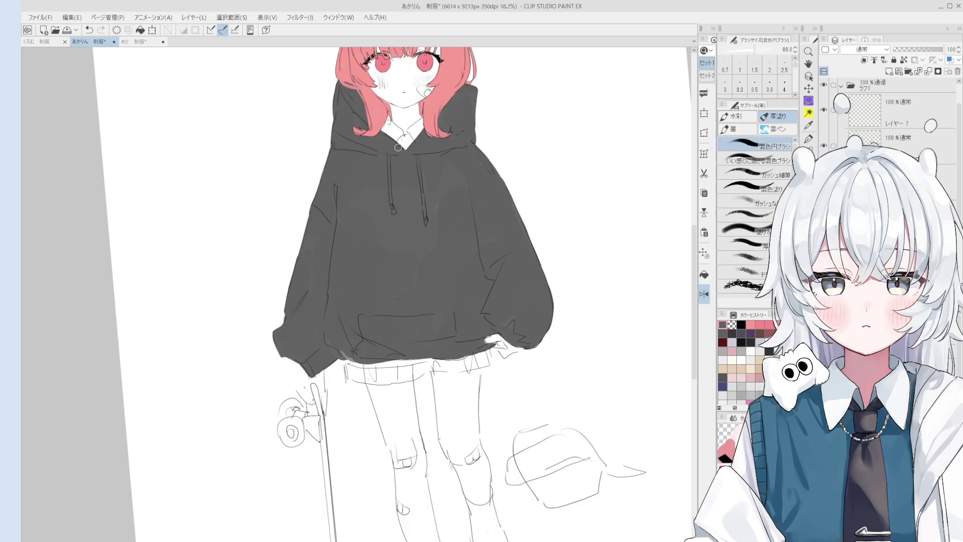
scroll(537, 446, "up", 2)
scroll(536, 446, "up", 1)
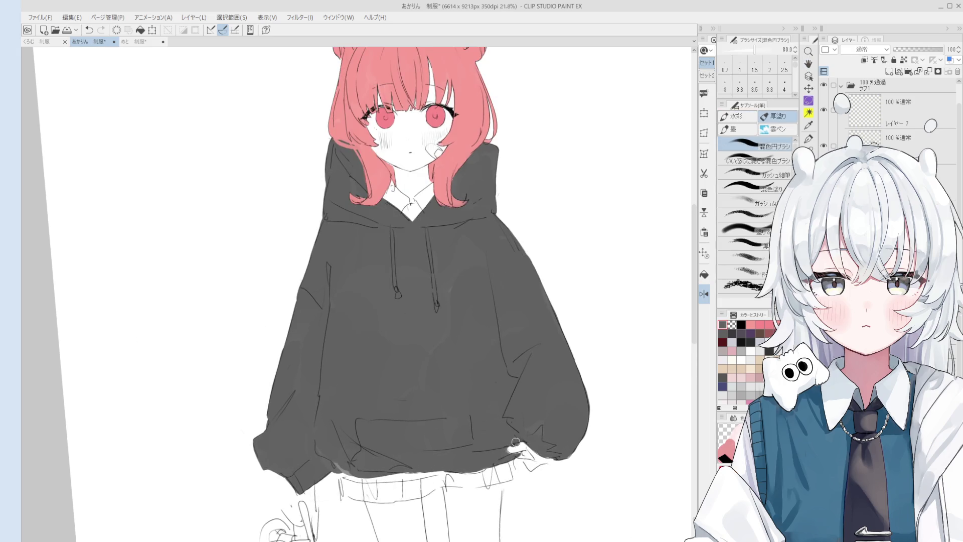
scroll(518, 441, "down", 1)
scroll(522, 351, "left", 1)
key("h")
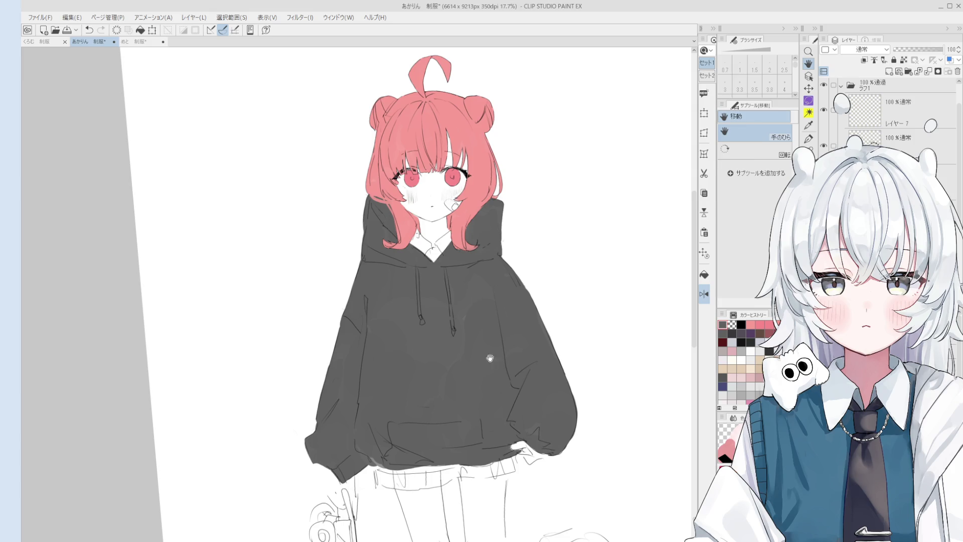
Step: Fix the hoodie shading with the eraser and white, then zoom out to 13.2%
key("b")
scroll(381, 466, "up", 2)
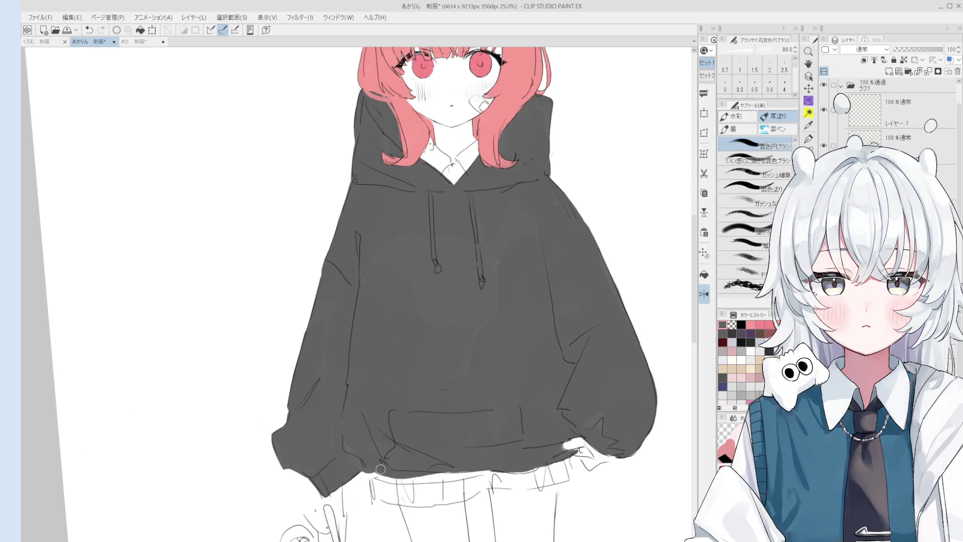
scroll(381, 468, "down", 2)
key("e")
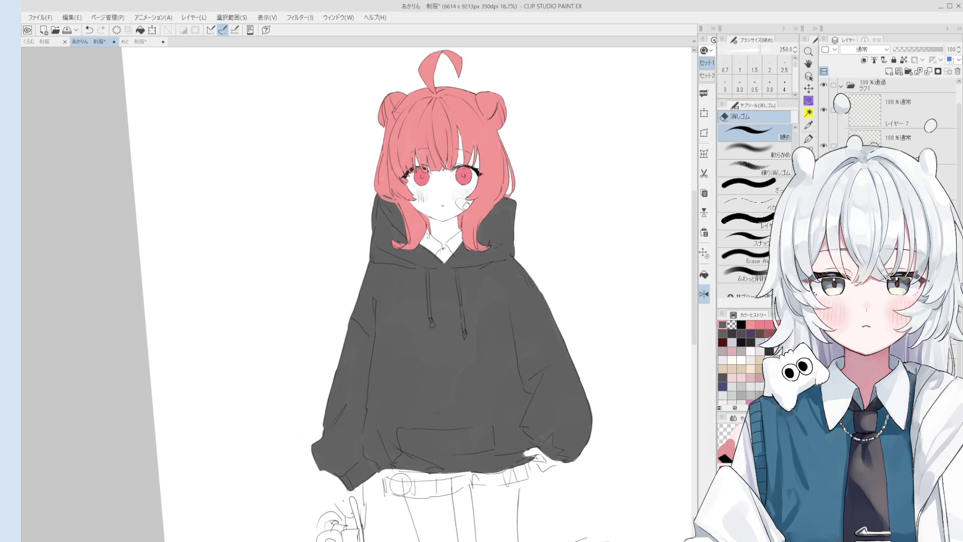
scroll(401, 484, "down", 2)
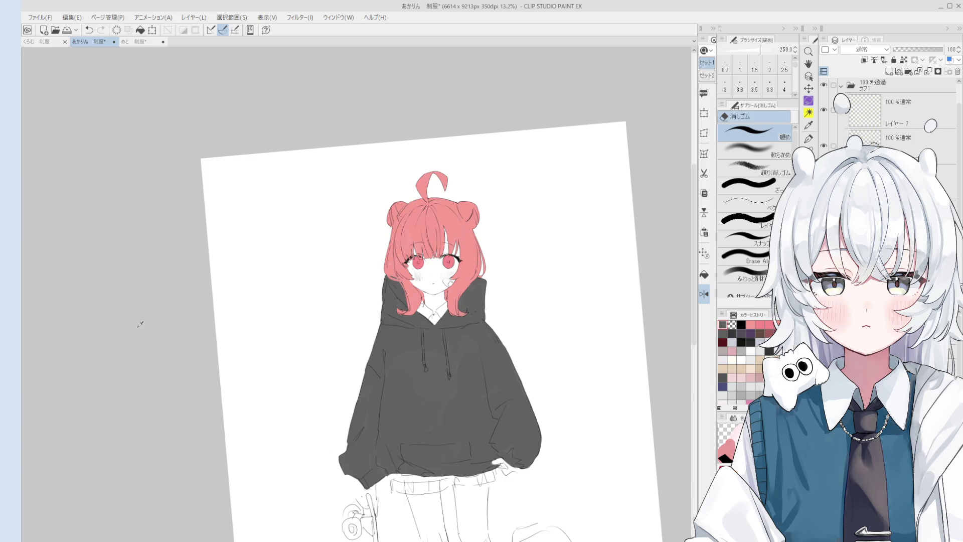
key("x")
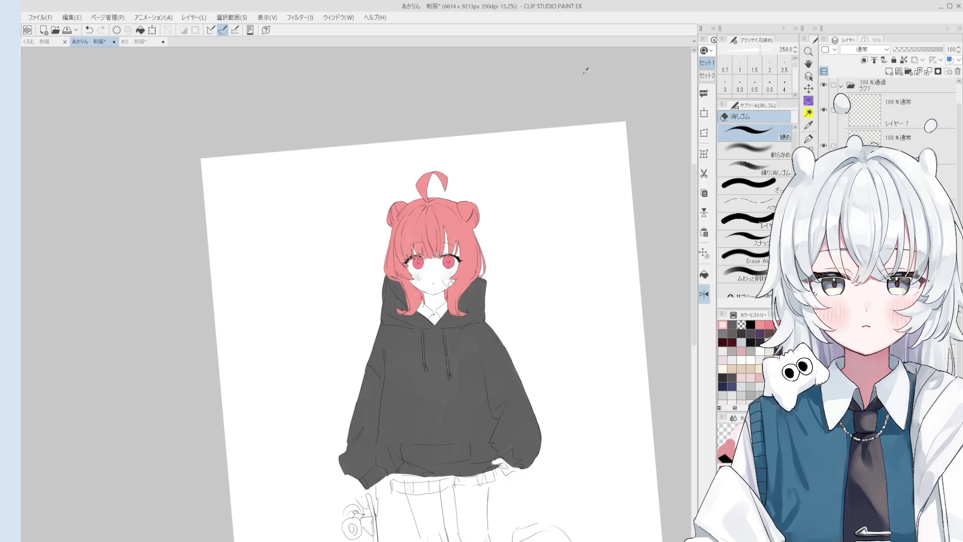
scroll(887, 115, "down", 1)
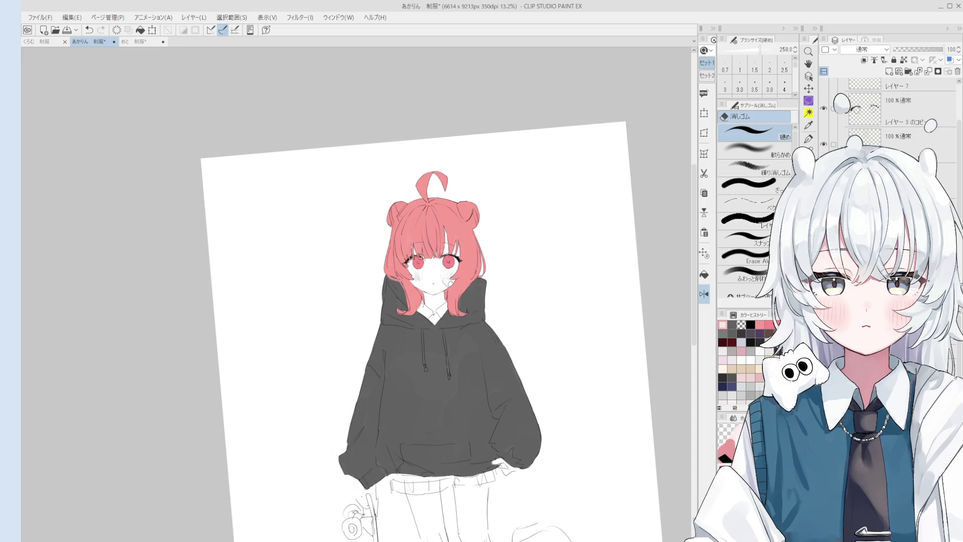
Step: Shrink the 混色円ブラシ toward size 100 and touch up the face and pink hair up close
key("b")
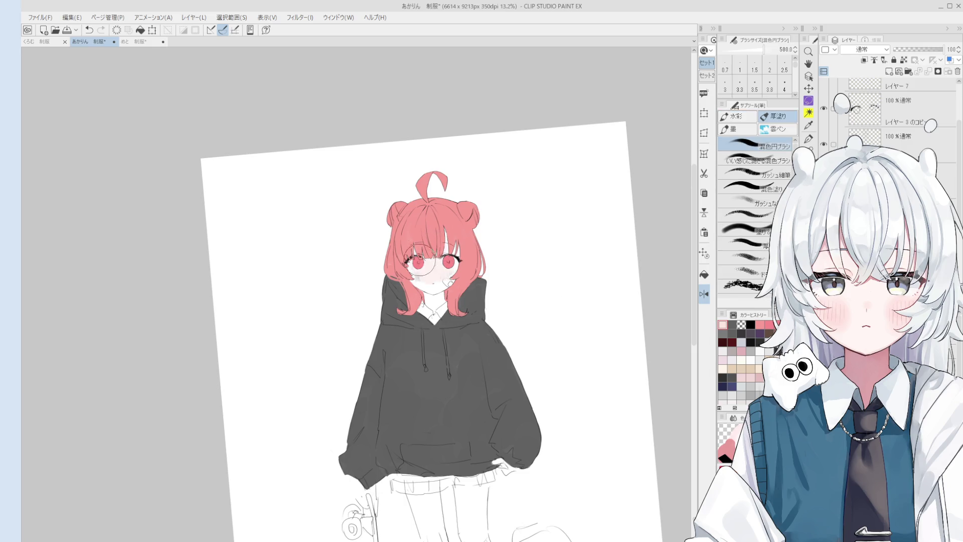
key("bracketleft")
key("bracketleft")
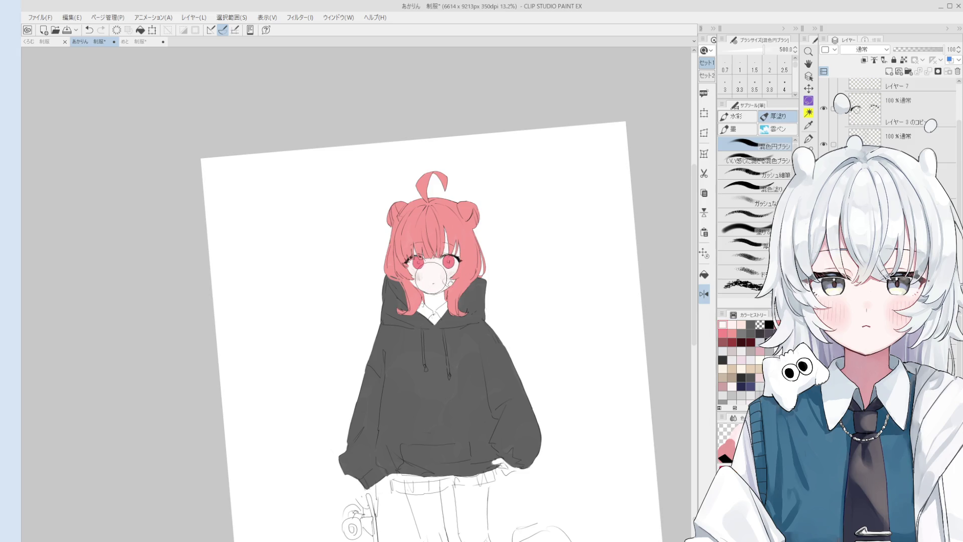
key("bracketleft")
scroll(431, 291, "up", 3)
key("bracketleft")
key("bracketleft")
key("bracketleft")
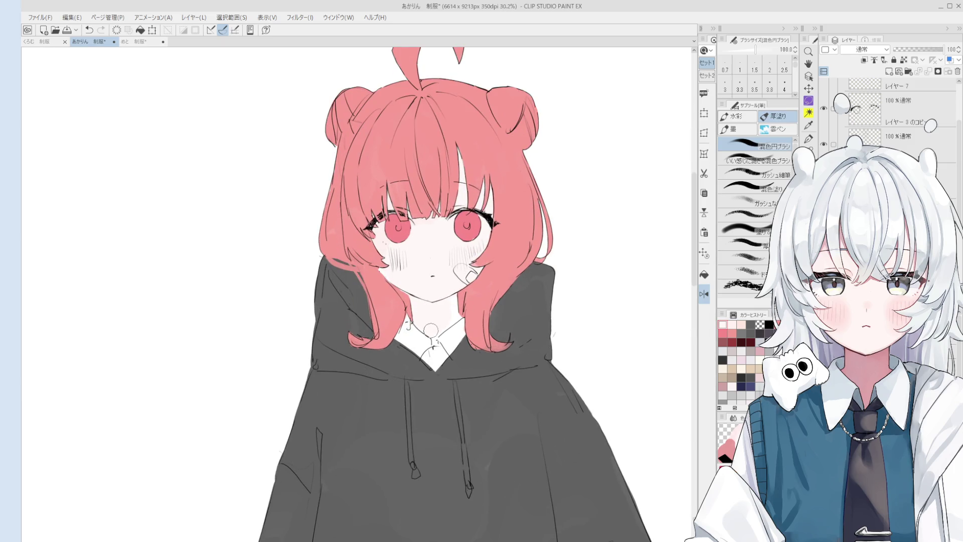
scroll(403, 289, "up", 2)
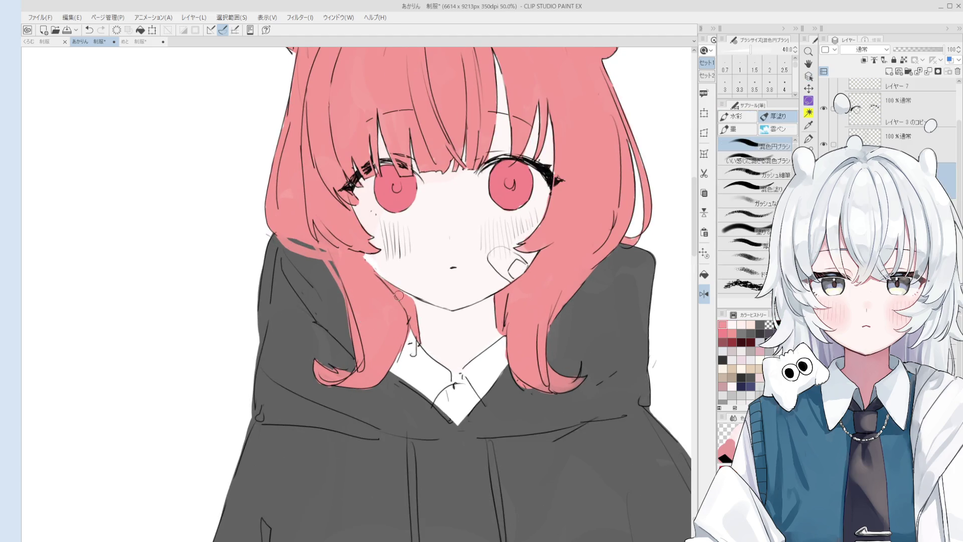
scroll(407, 300, "down", 1)
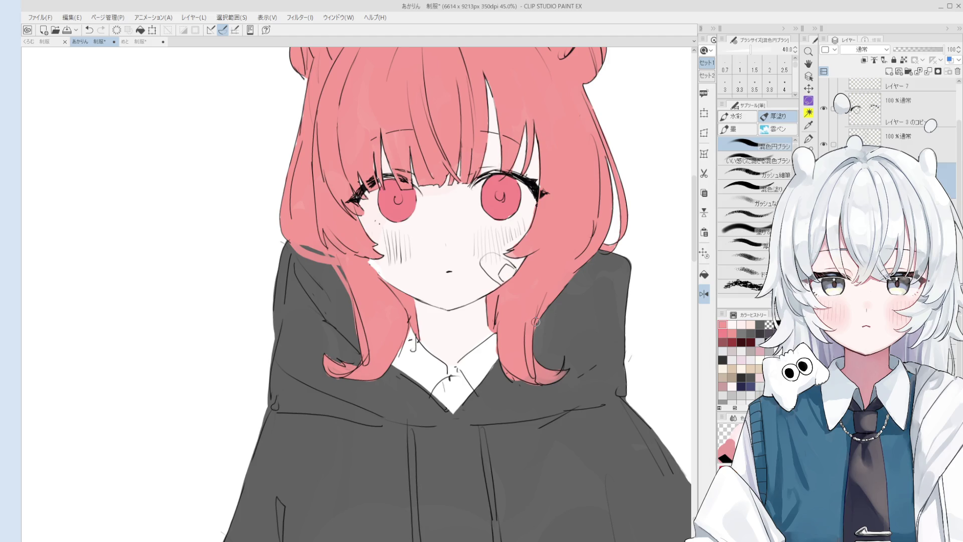
scroll(535, 321, "down", 5)
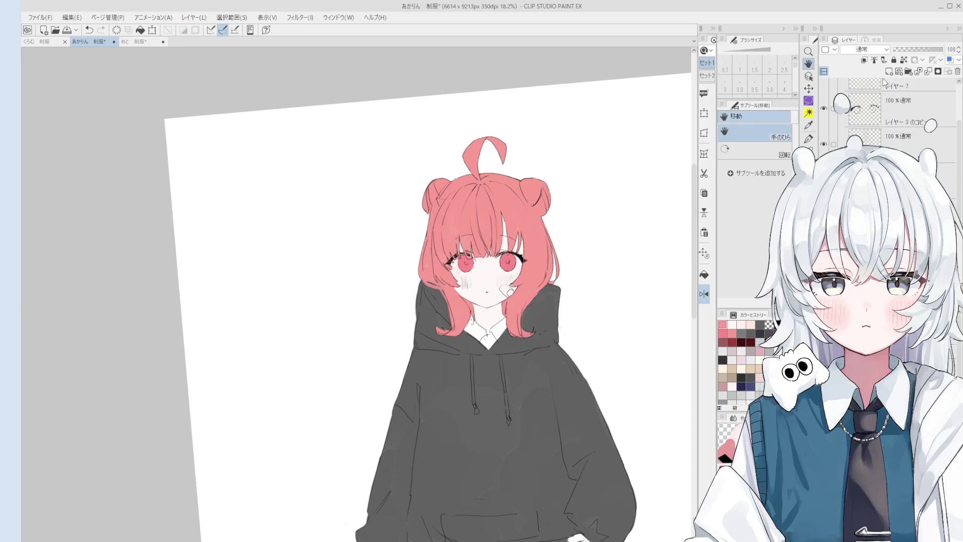
Step: Tint the white shirt collar light grey, then straighten the canvas and zoom out to 11.2%
key("b")
mouse_move(464, 321)
left_mouse_down()
mouse_move(482, 336)
mouse_move(503, 331)
left_mouse_up()
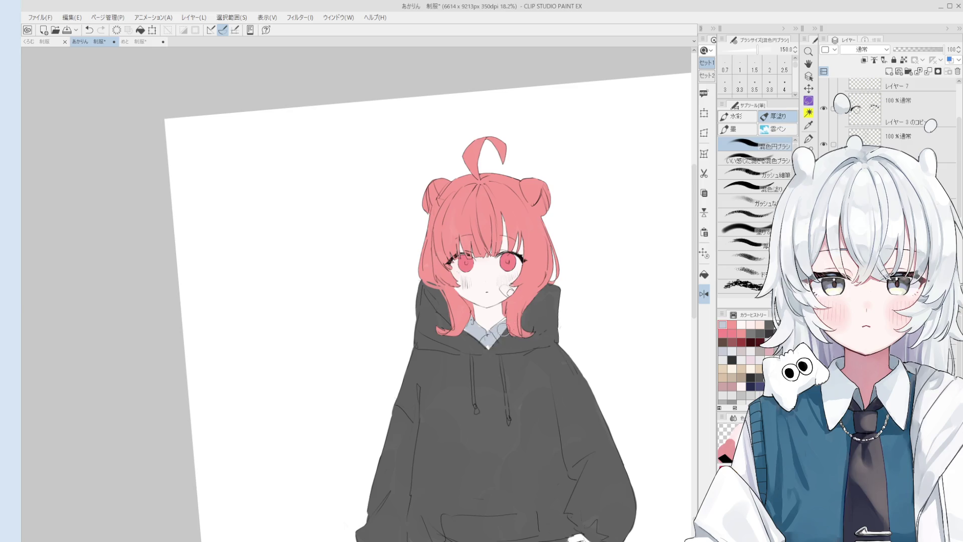
key("h")
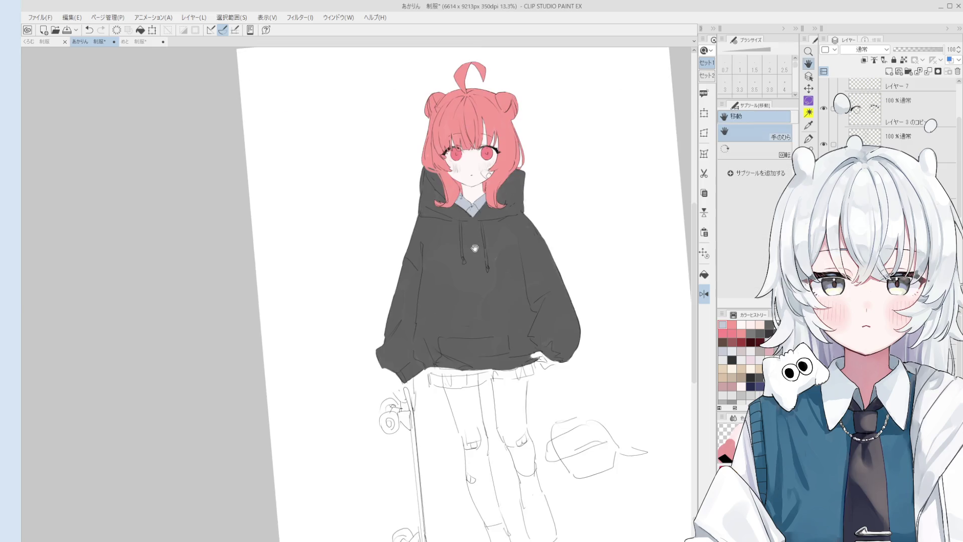
scroll(474, 247, "down", 2)
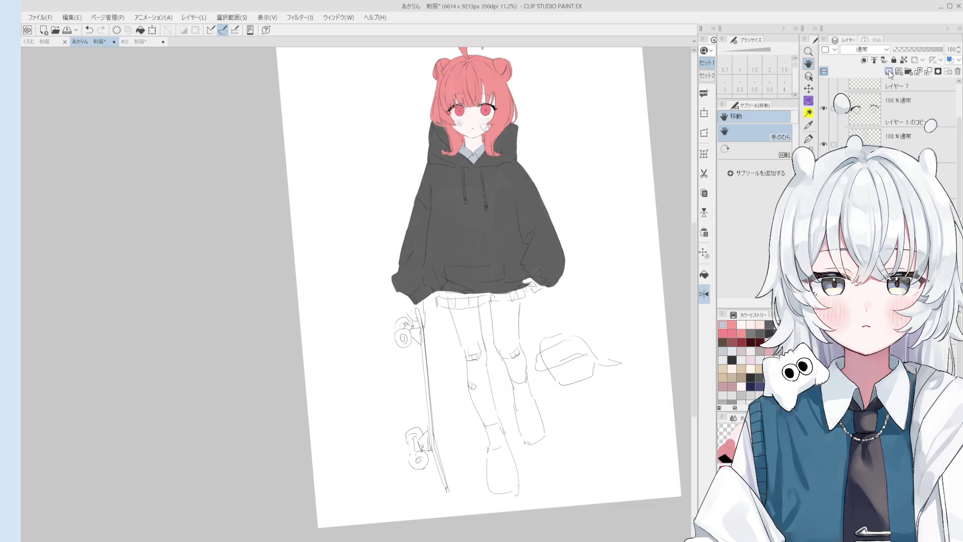
left_click_drag(564, 322, 559, 314)
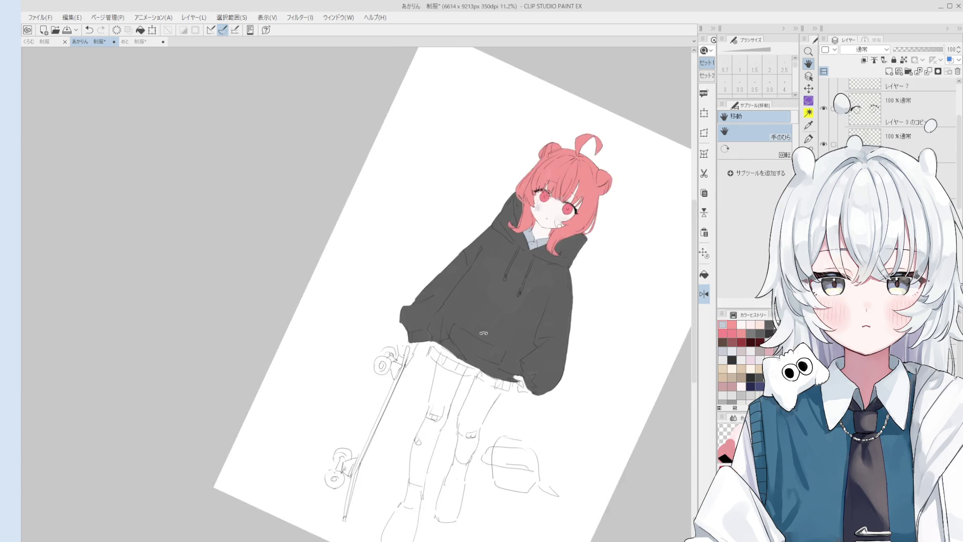
Step: Rotate to the waist and paint navy skirt below the hoodie hem, brush sizes 80–200
left_click_drag(469, 315, 489, 405)
scroll(465, 354, "up", 5)
mouse_move(424, 337)
left_mouse_down()
mouse_move(472, 363)
mouse_move(424, 339)
mouse_move(491, 319)
left_mouse_up()
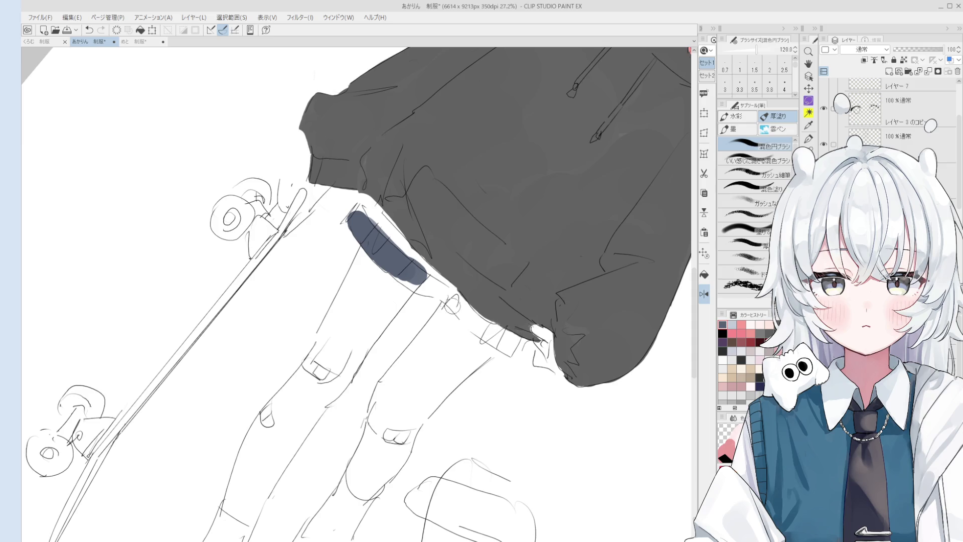
mouse_move(427, 287)
left_mouse_down()
mouse_move(401, 276)
mouse_move(517, 345)
mouse_move(403, 252)
mouse_move(466, 306)
mouse_move(429, 266)
mouse_move(457, 279)
left_mouse_up()
key("bracketleft")
key("bracketright")
key("bracketright")
key("bracketleft")
key("bracketleft")
key("bracketleft")
key("bracketright")
key("bracketright")
key("bracketright")
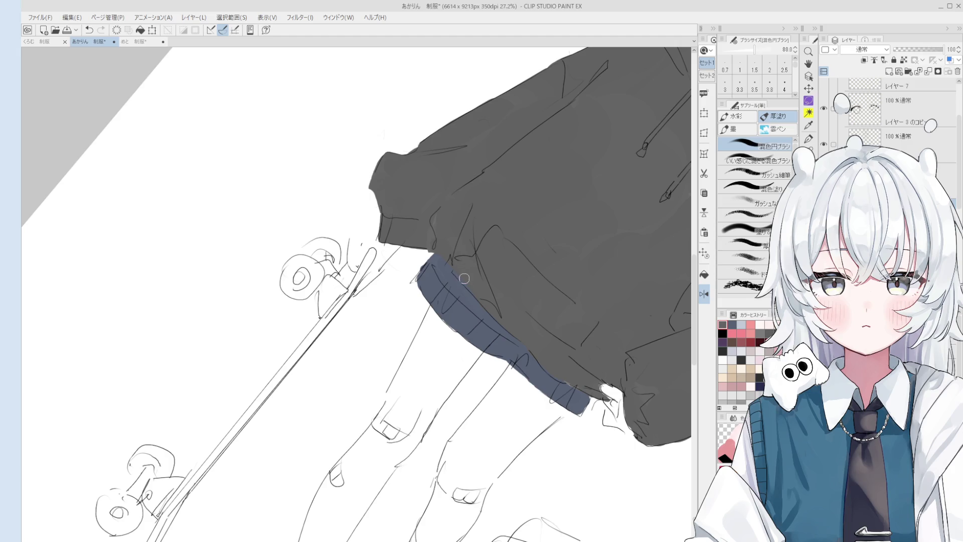
mouse_move(524, 314)
left_mouse_down()
mouse_move(534, 247)
mouse_move(528, 394)
left_mouse_up()
Step: Pick the layer from the canvas and paint pale skin tone over the right leg and left ankle
left_click(462, 151, "ctrl+shift")
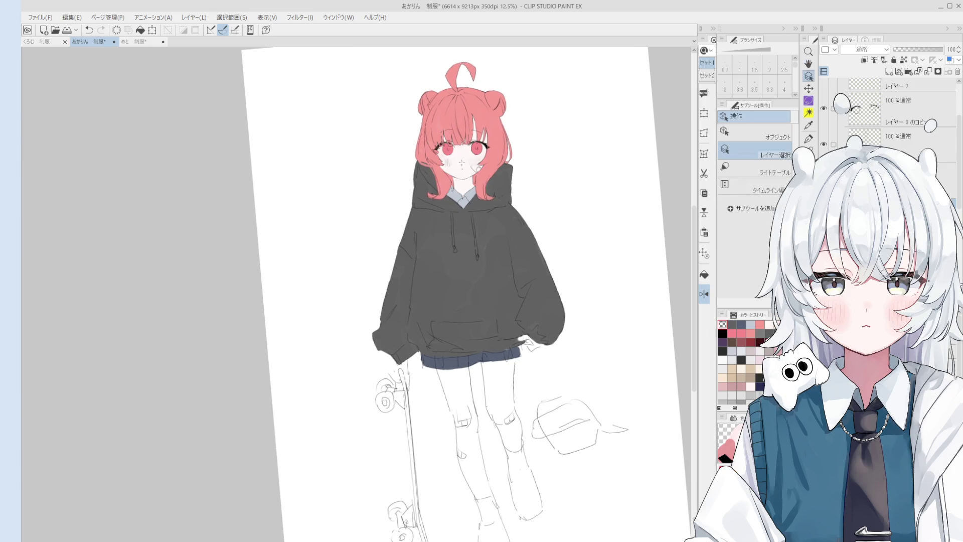
mouse_move(462, 150)
left_mouse_down()
mouse_move(442, 315)
mouse_move(464, 348)
mouse_move(454, 372)
mouse_move(479, 452)
left_mouse_up()
key("b")
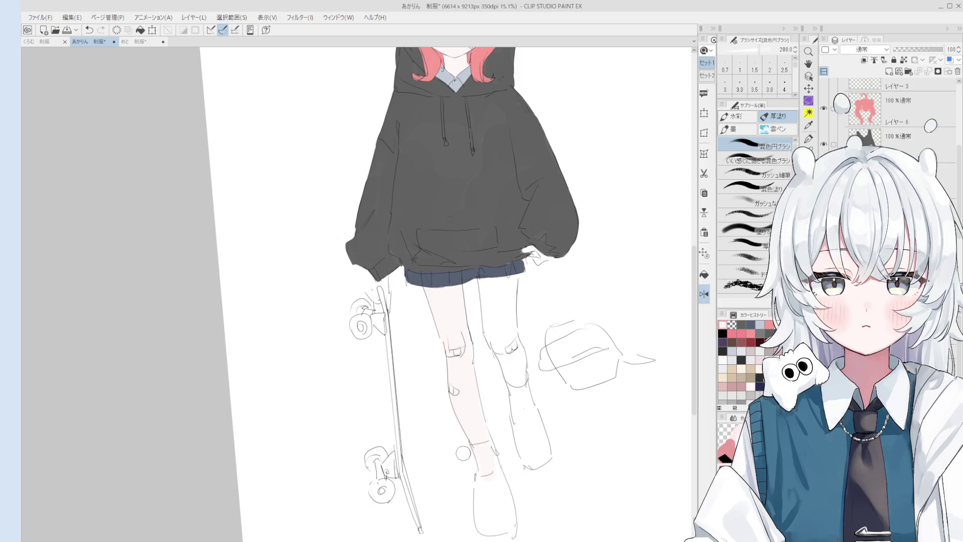
key("e")
key("b")
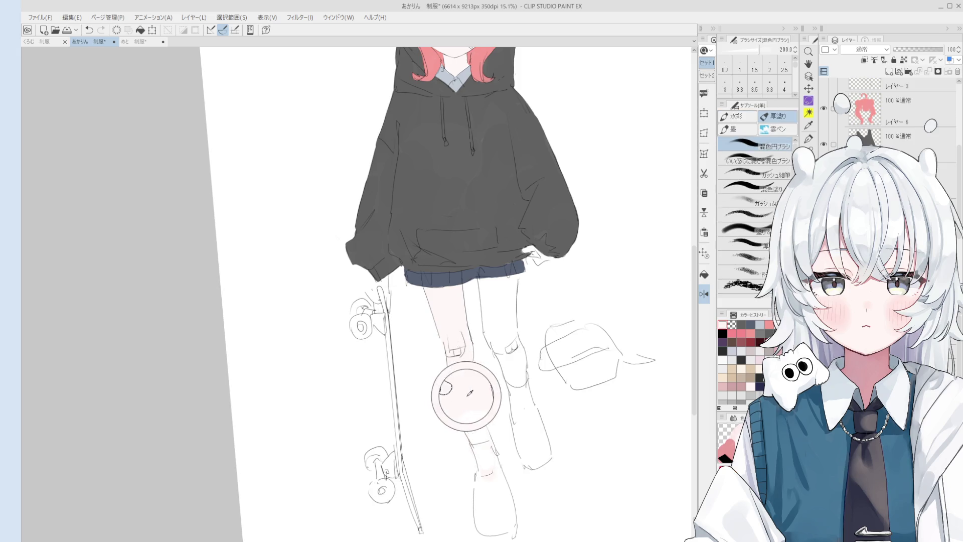
left_click_drag(494, 465, 484, 469)
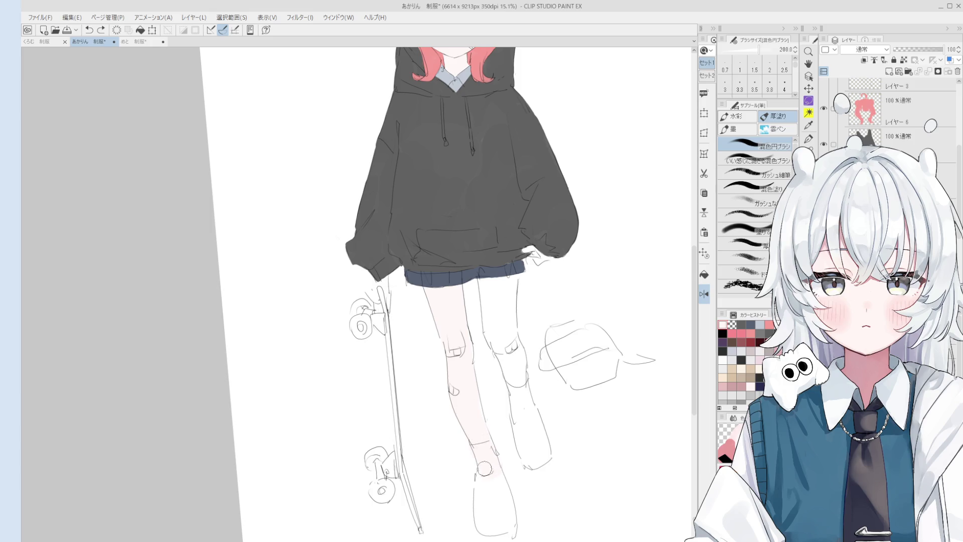
mouse_move(509, 349)
left_mouse_down()
mouse_move(509, 361)
mouse_move(514, 346)
mouse_move(501, 336)
mouse_move(490, 281)
left_mouse_up()
left_click_drag(654, 347, 650, 433)
Step: Select the hoodie layer and switch to the hard eraser to remove stray paint at the hem
scroll(551, 351, "up", 2)
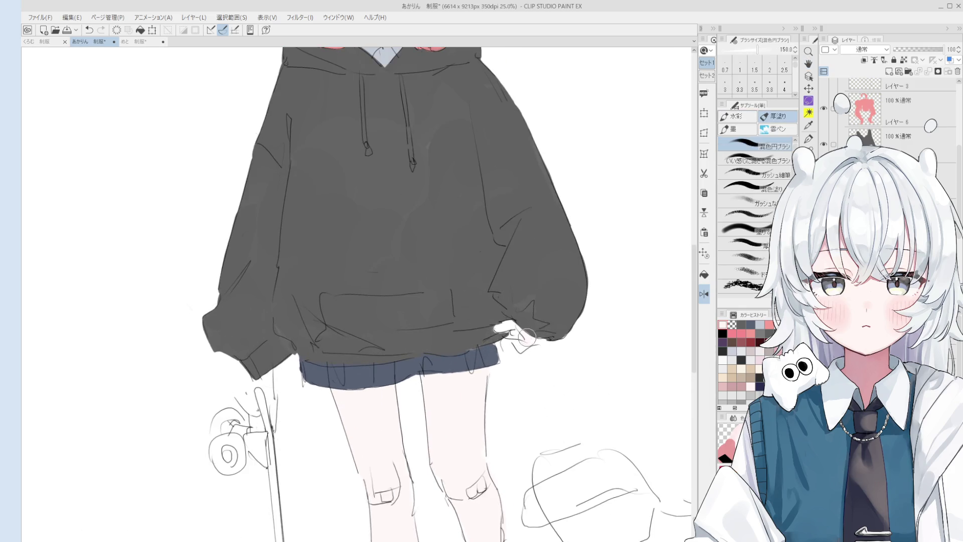
scroll(532, 316, "down", 3)
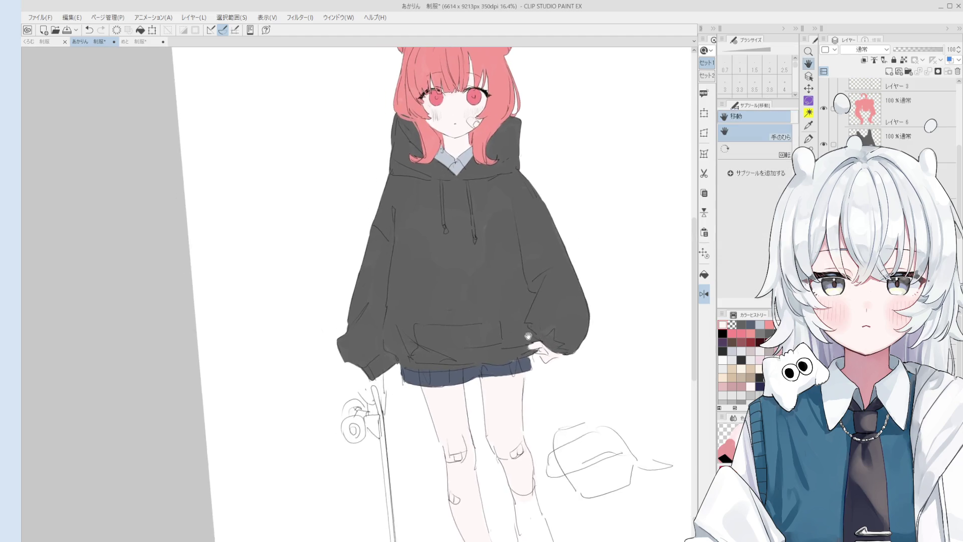
scroll(528, 312, "up", 2)
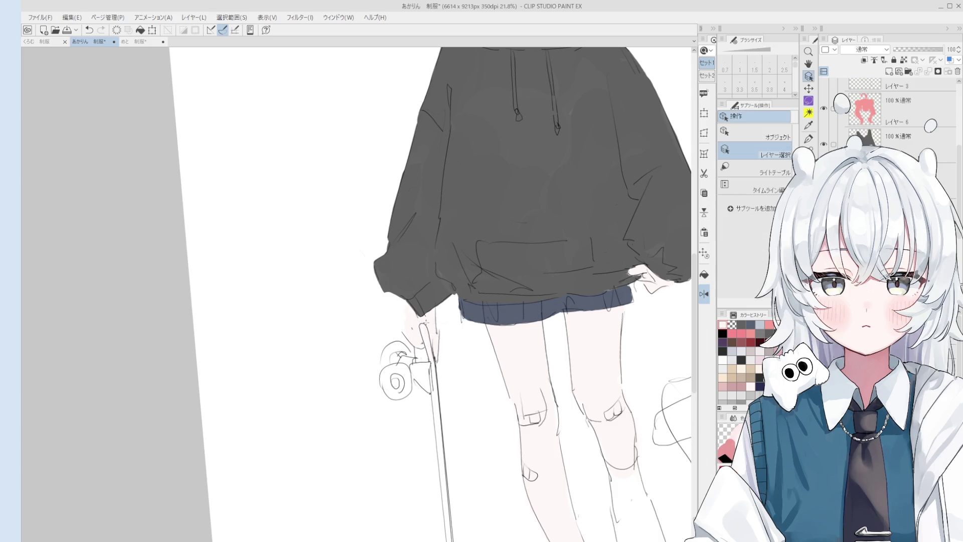
scroll(409, 311, "up", 1)
left_click(408, 296, "ctrl+shift")
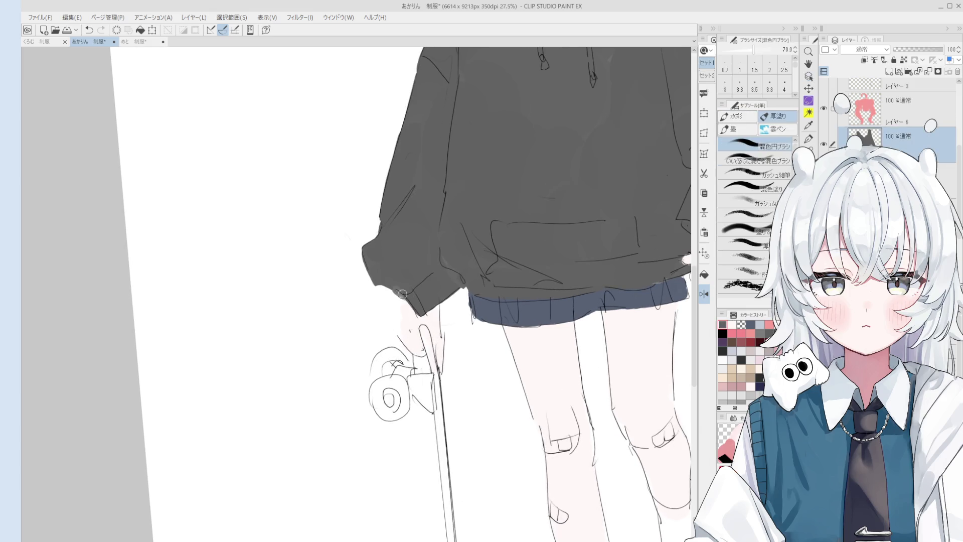
key("e")
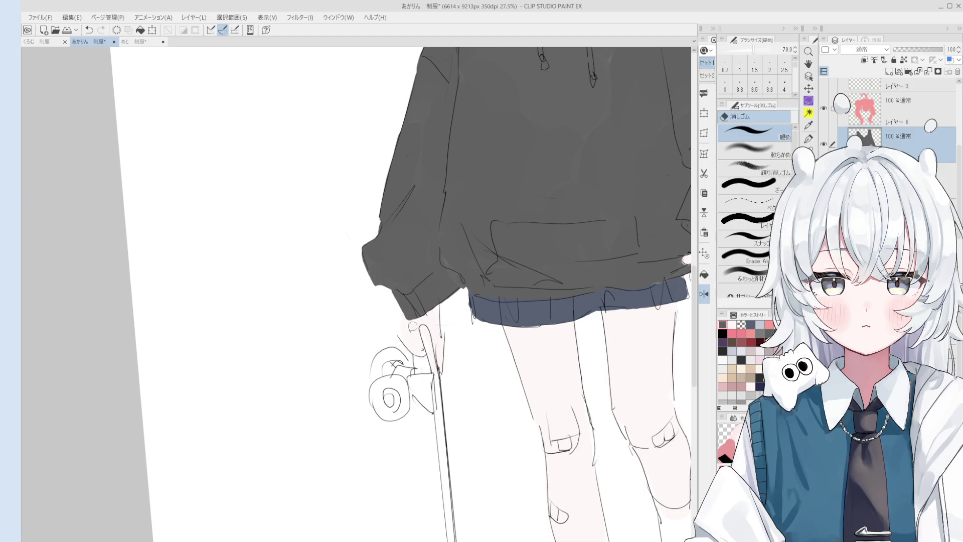
scroll(407, 321, "down", 1)
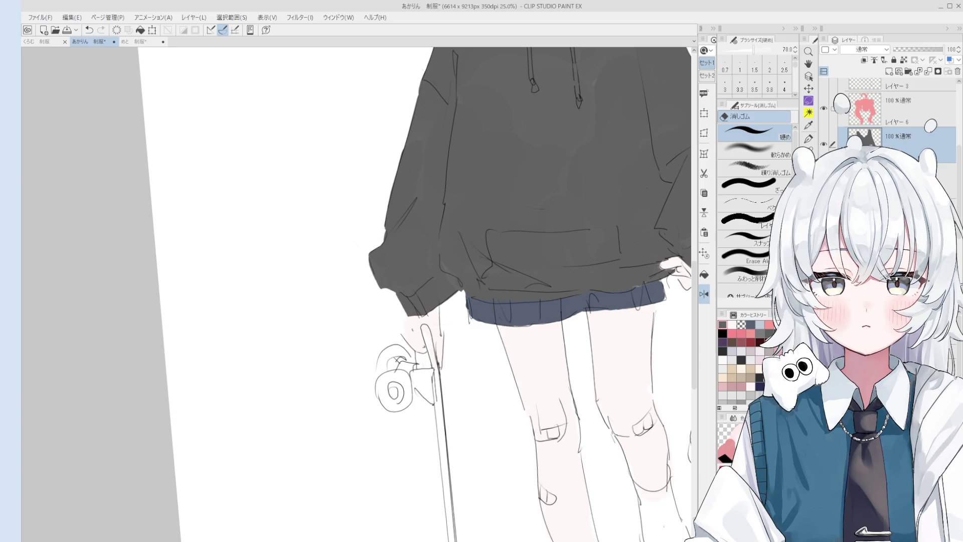
Step: Select the sketch line layer (Layer 3) and undo a stray pen stroke by the skateboard hand
key("o")
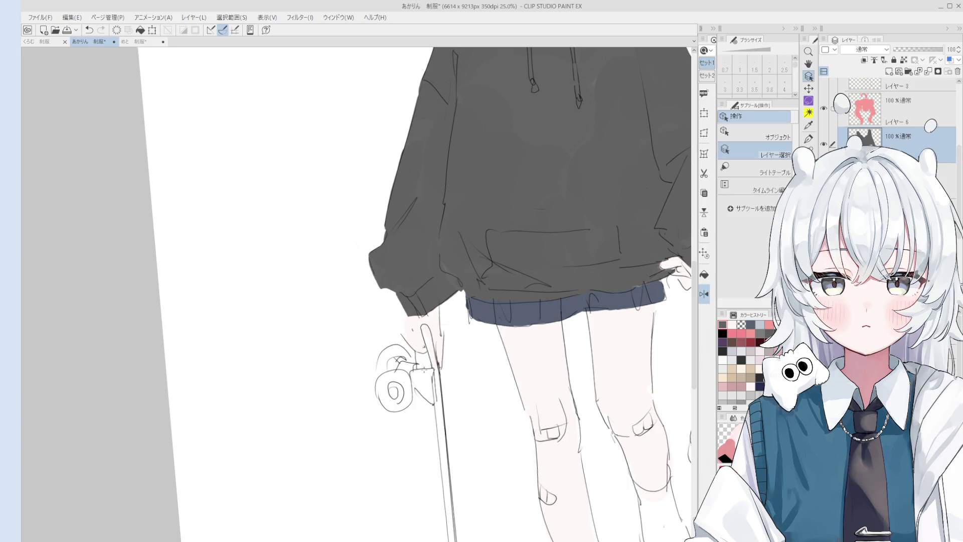
scroll(429, 364, "up", 2)
scroll(427, 344, "up", 2)
left_click(429, 335)
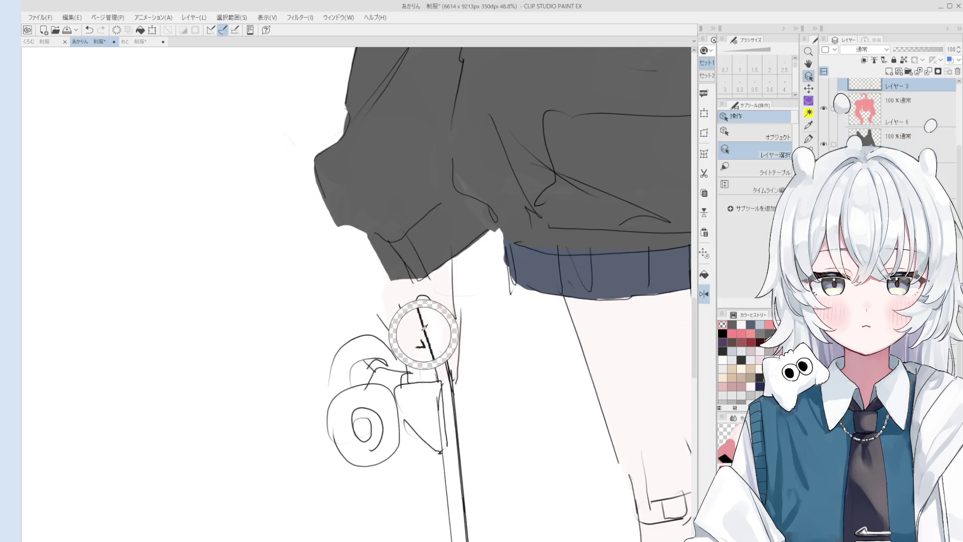
key("e")
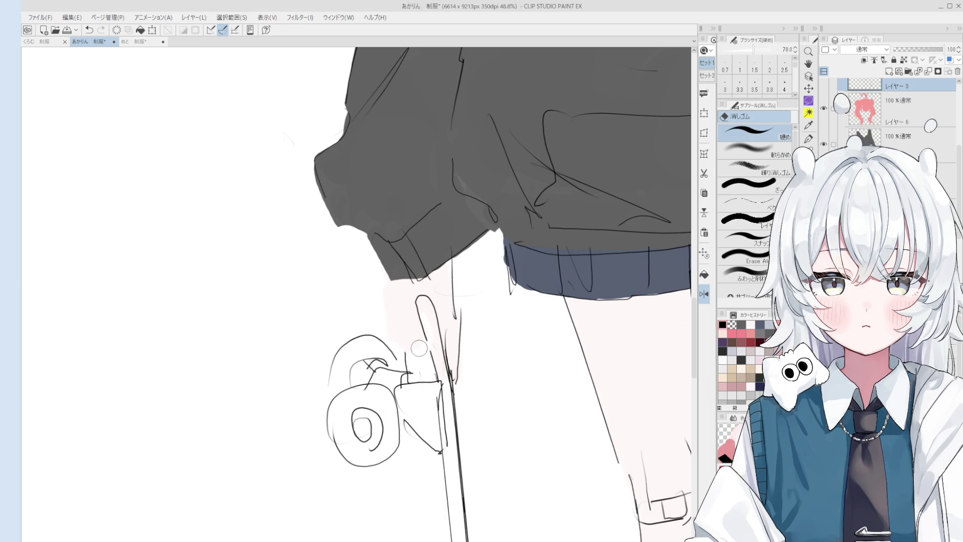
key("p")
scroll(401, 325, "down", 2)
scroll(409, 339, "down", 2)
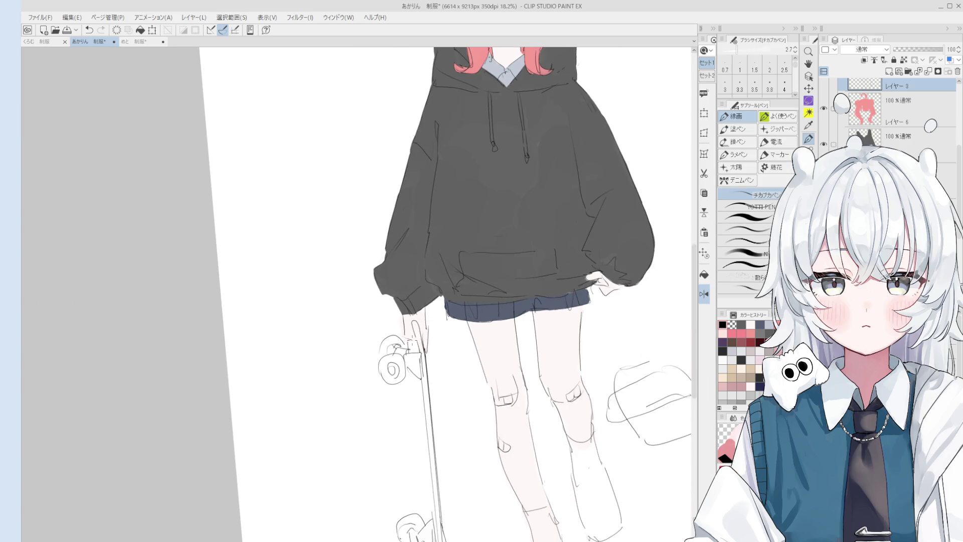
key("ctrl+z")
Step: Erase a small mark near the skateboard and undo an unwanted pen stroke
scroll(406, 322, "down", 1)
key("e")
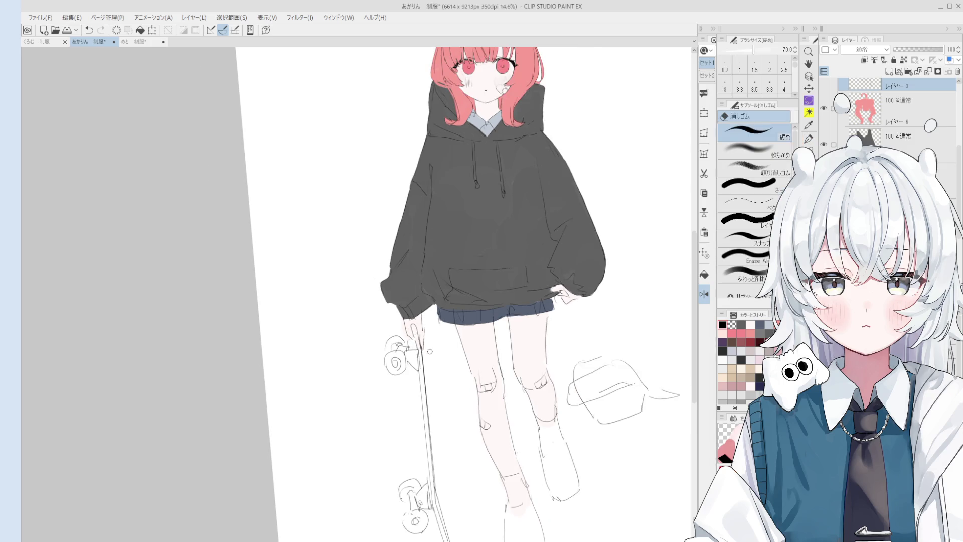
left_click_drag(422, 326, 418, 343)
key("p")
scroll(416, 331, "down", 1)
key("ctrl+z")
key("ctrl+z")
scroll(419, 328, "down", 2)
Step: Redraw the short line at the skirt's right edge, undoing and retrying the stroke
scroll(423, 319, "up", 1)
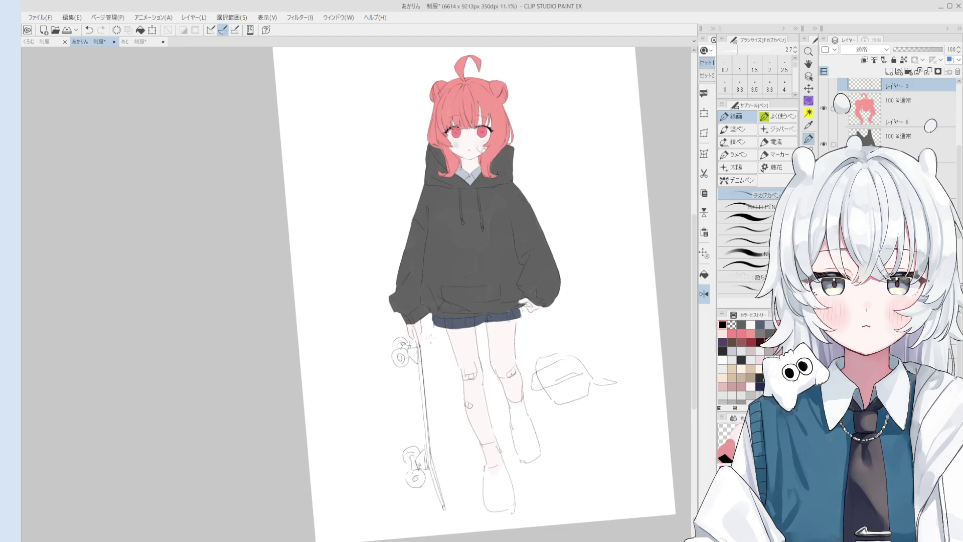
scroll(522, 306, "up", 4)
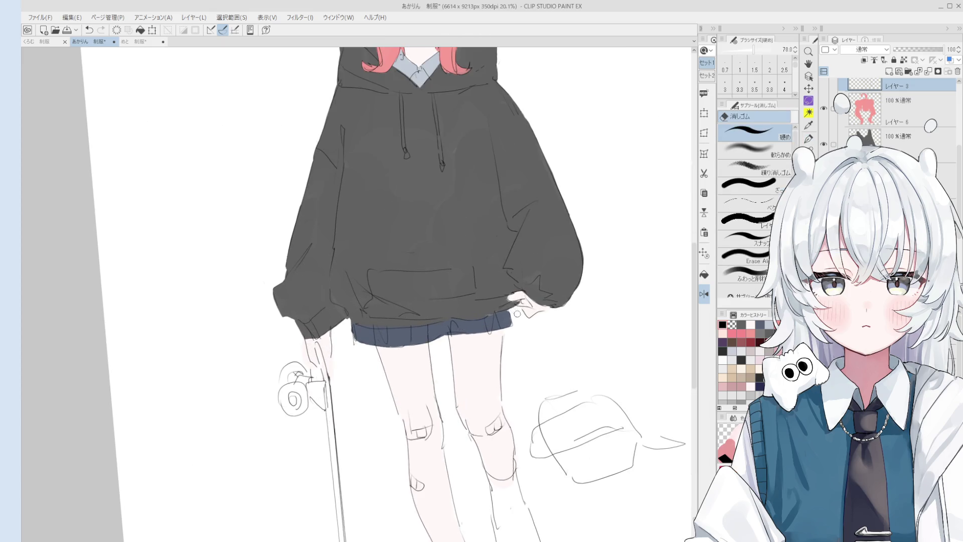
key("ctrl+z")
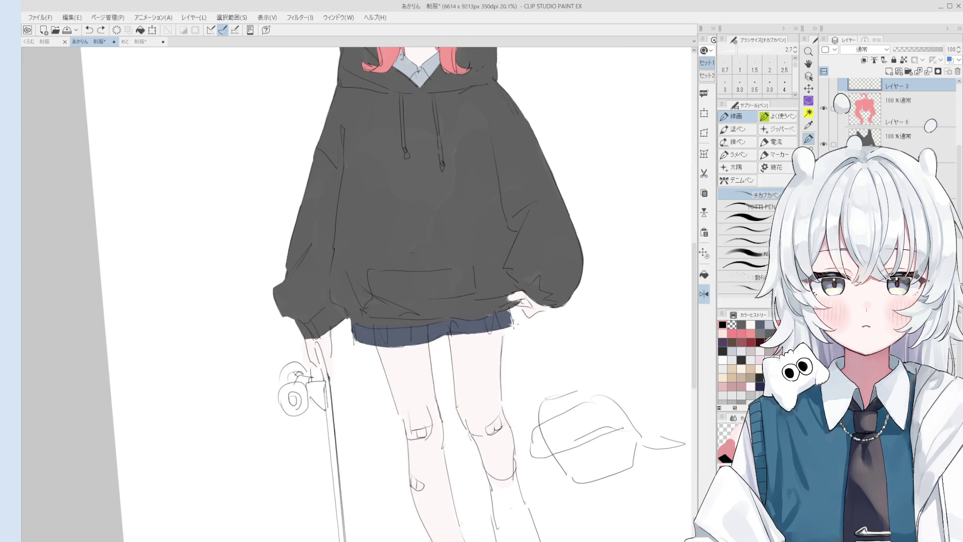
left_click_drag(510, 309, 513, 327)
key("ctrl+z")
scroll(507, 409, "down", 5)
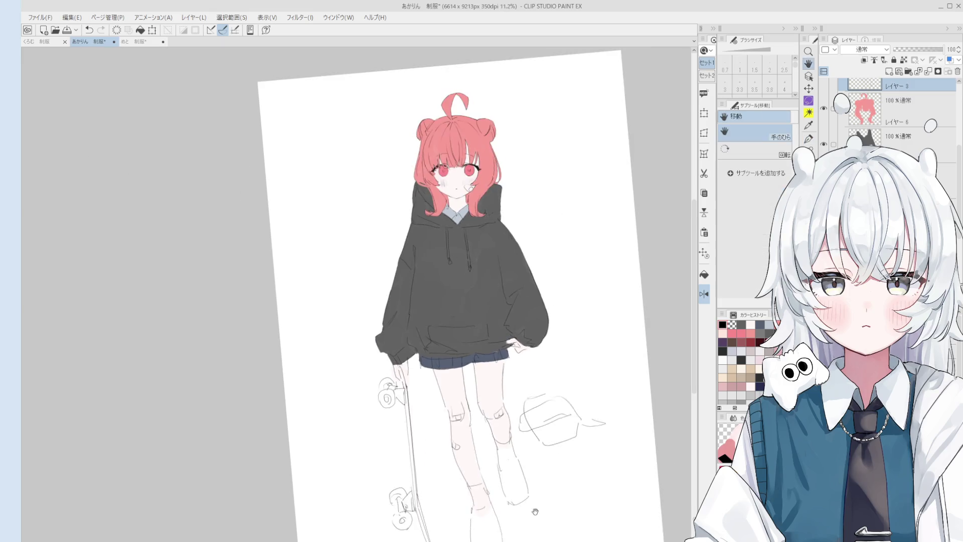
Step: Zoom in on the knees and erase stray sketch lines around the right knee with the hard eraser
key("o")
scroll(508, 409, "up", 6)
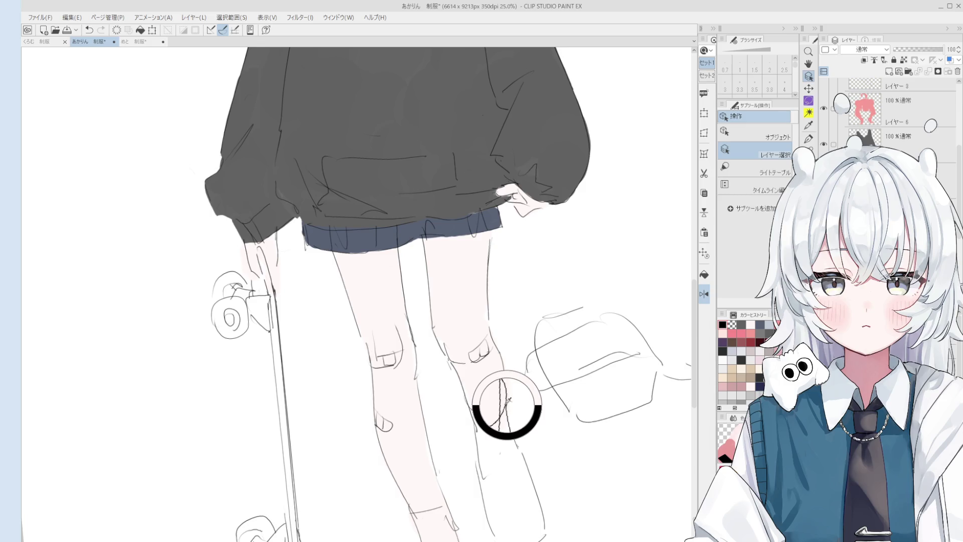
key("e")
scroll(502, 396, "up", 1)
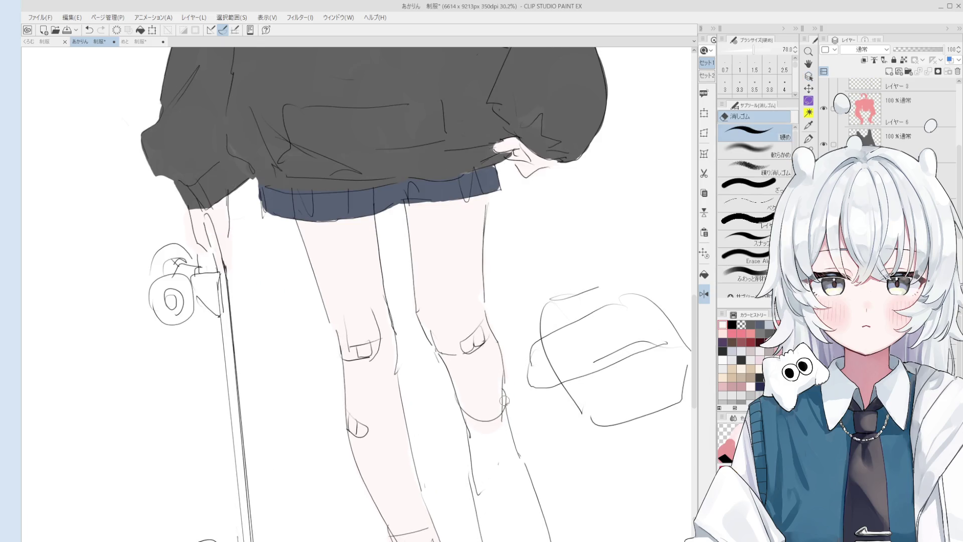
scroll(507, 401, "up", 3)
scroll(519, 451, "down", 1)
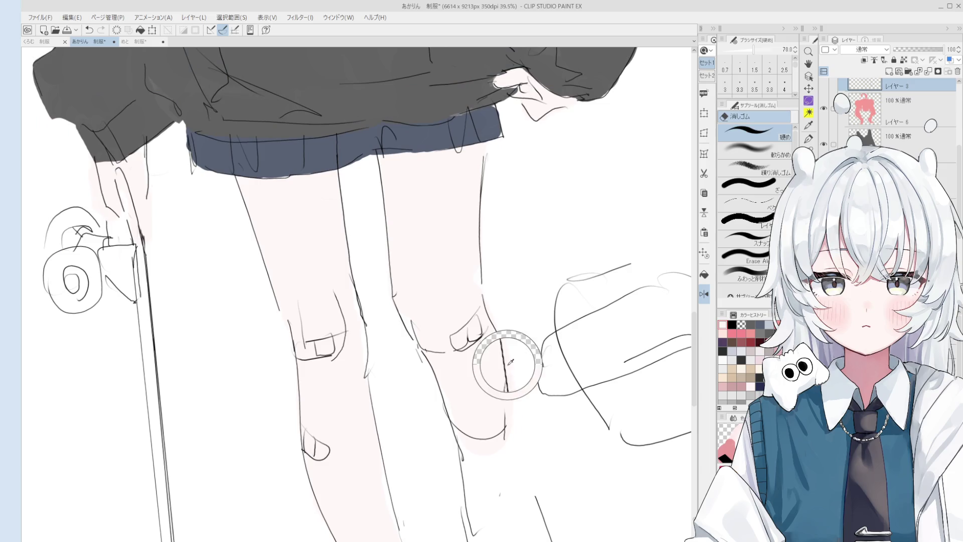
key("p")
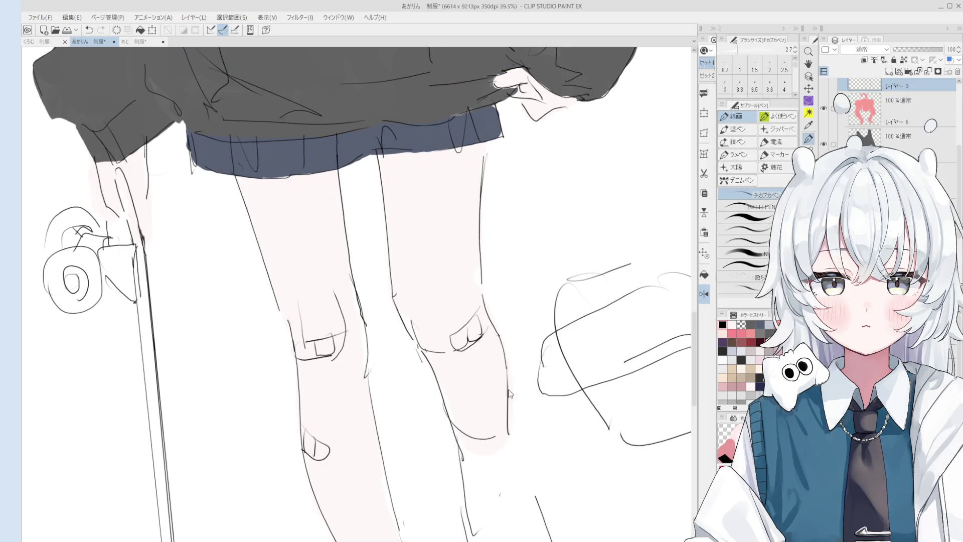
scroll(509, 396, "down", 1)
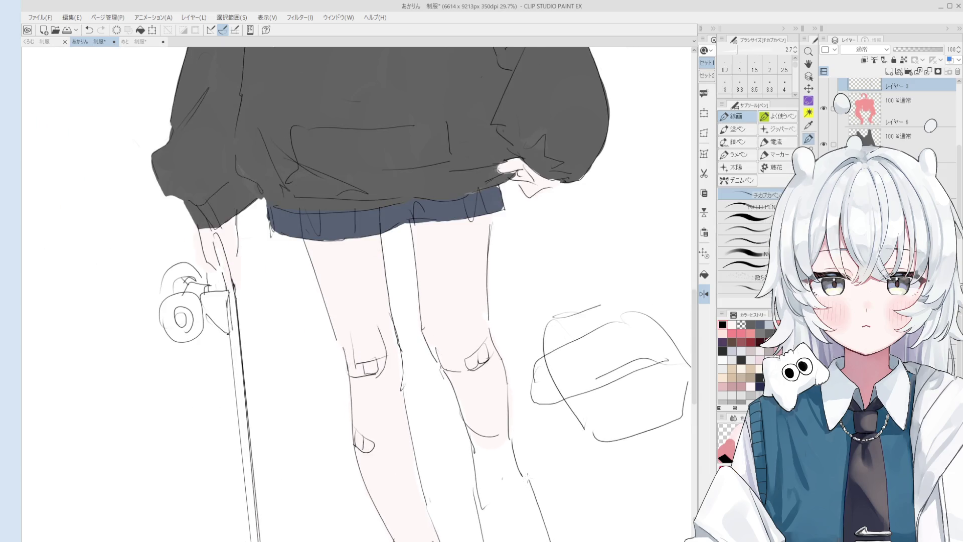
key("e")
left_click_drag(536, 491, 528, 440)
key("p")
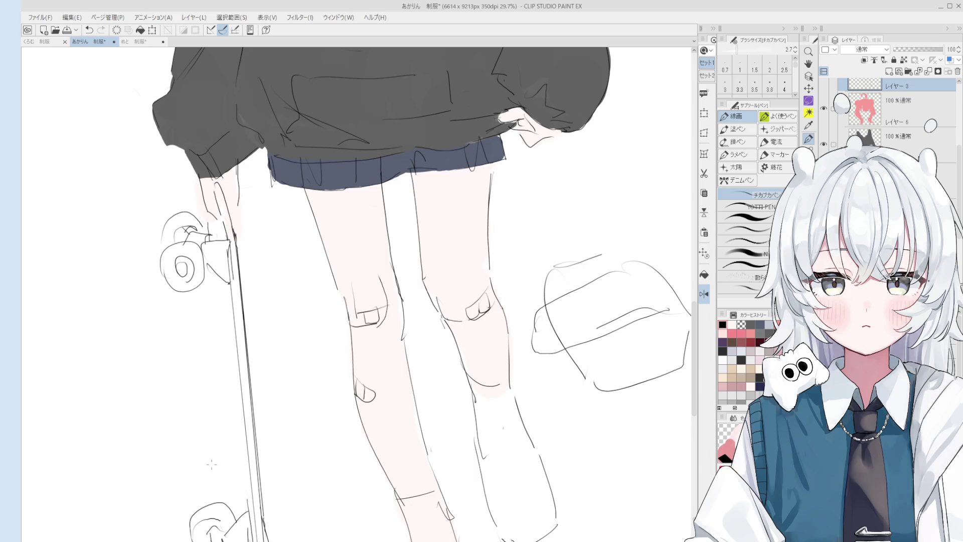
key("o")
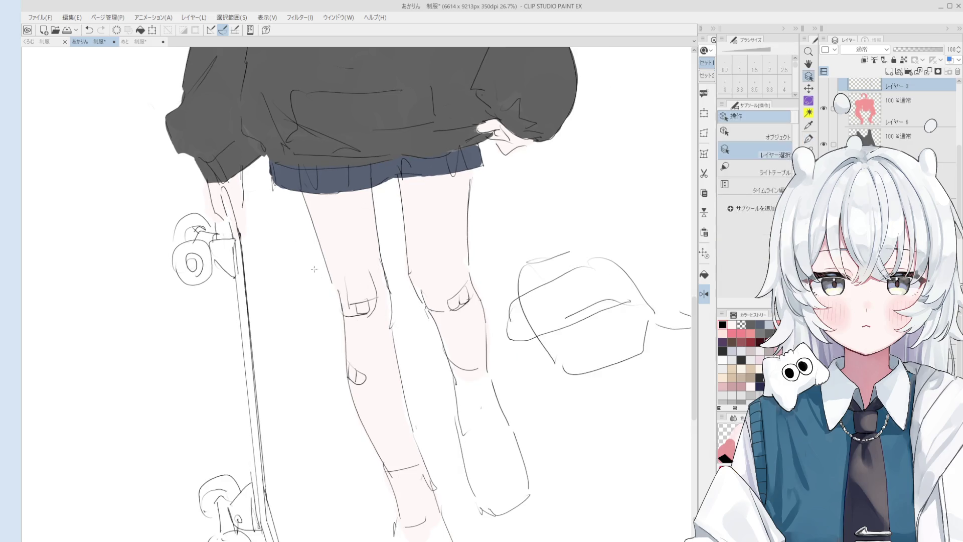
Step: Zoom in on the skirt hem where it meets the hoodie and legs
scroll(104, 62, "up", 3)
scroll(353, 231, "up", 1)
key("p")
scroll(351, 205, "down", 1)
key("e")
scroll(351, 217, "down", 2)
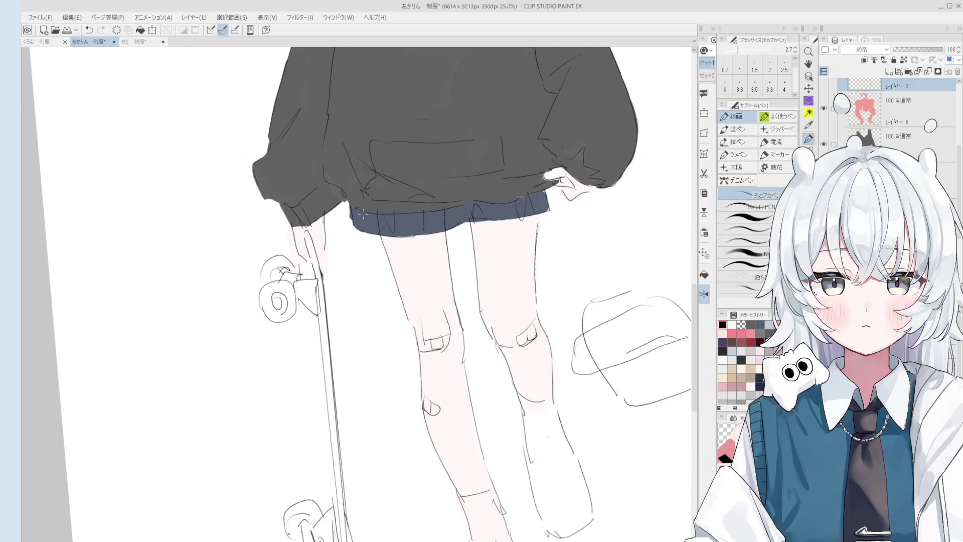
scroll(353, 222, "up", 1)
scroll(353, 222, "down", 2)
scroll(371, 222, "up", 1)
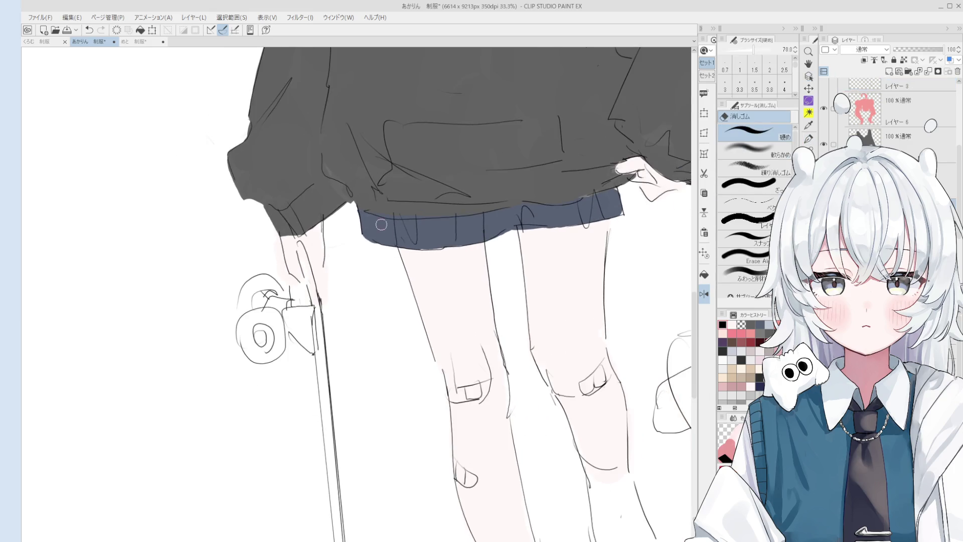
Step: Sample the navy skirt colour and erase on the clothing layer selected from the skirt
key("o")
left_click(356, 220, "alt")
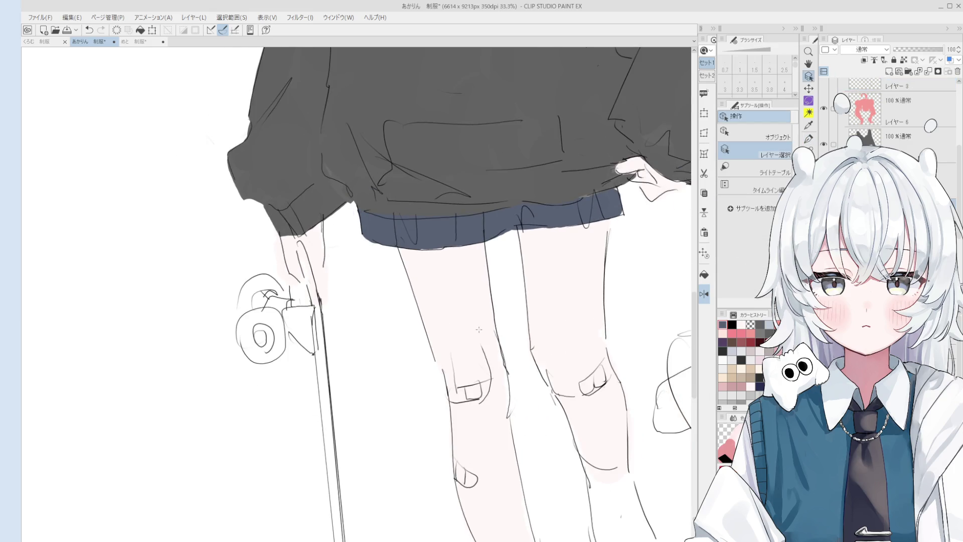
scroll(371, 207, "down", 1)
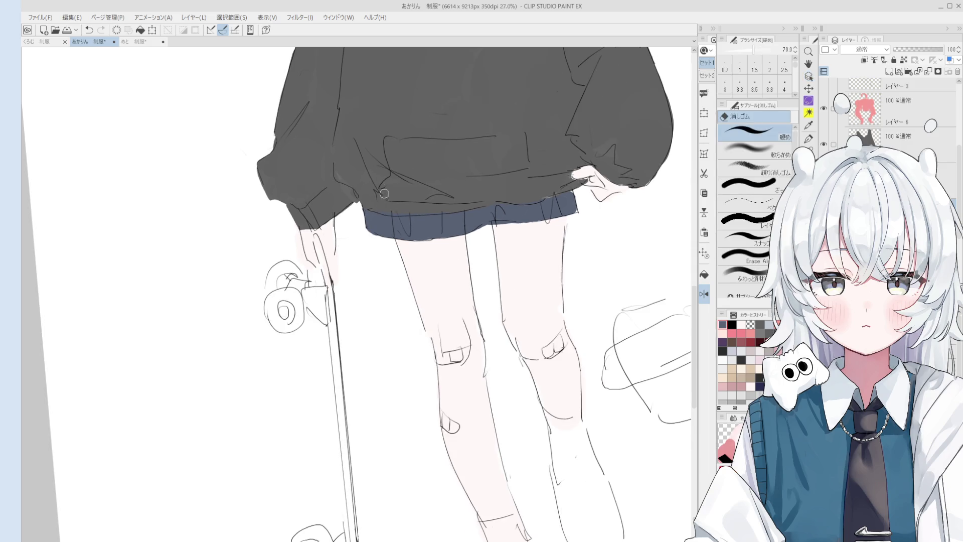
left_click(371, 207)
key("e")
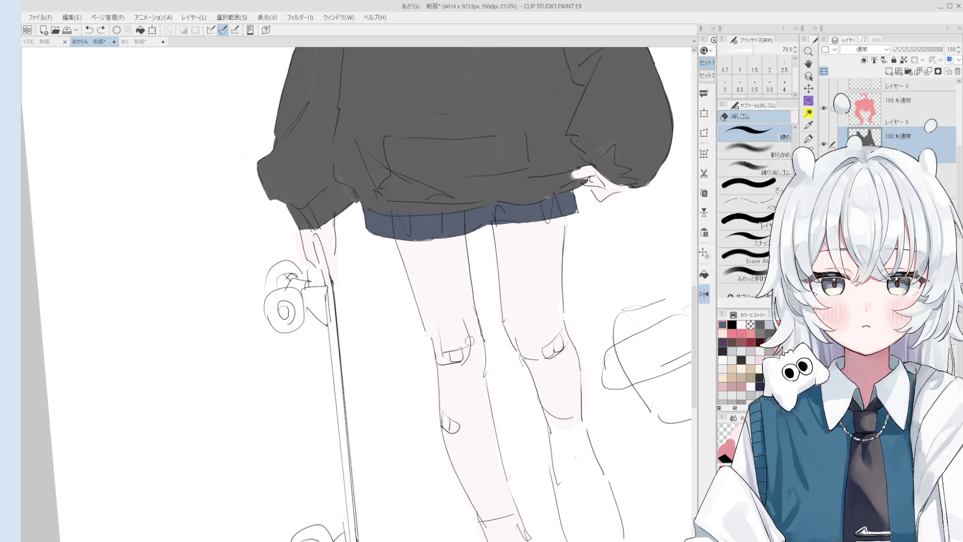
scroll(484, 248, "down", 2)
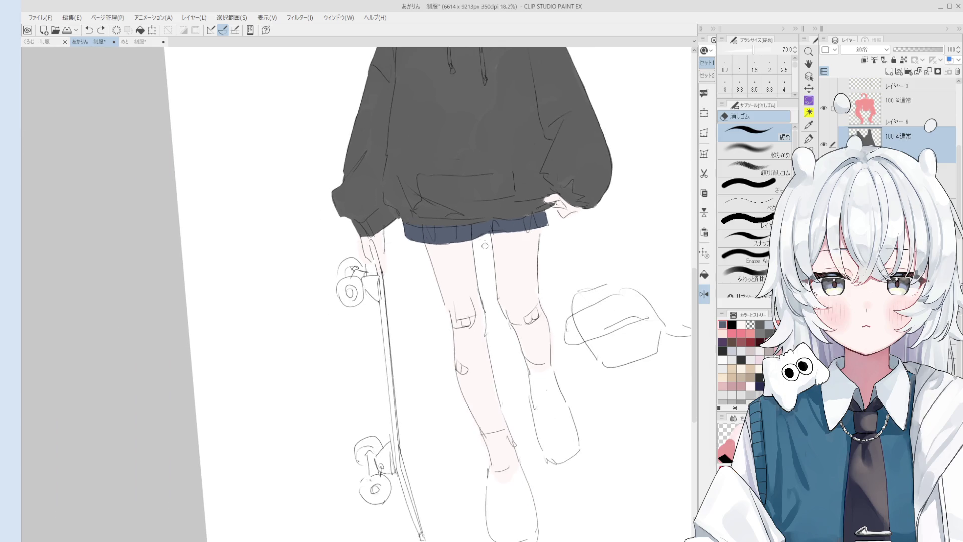
scroll(480, 246, "up", 2)
Step: On Layer 3, set the pen to transparent colour and clear a spot along the skirt hem
left_click(501, 225, "ctrl+shift")
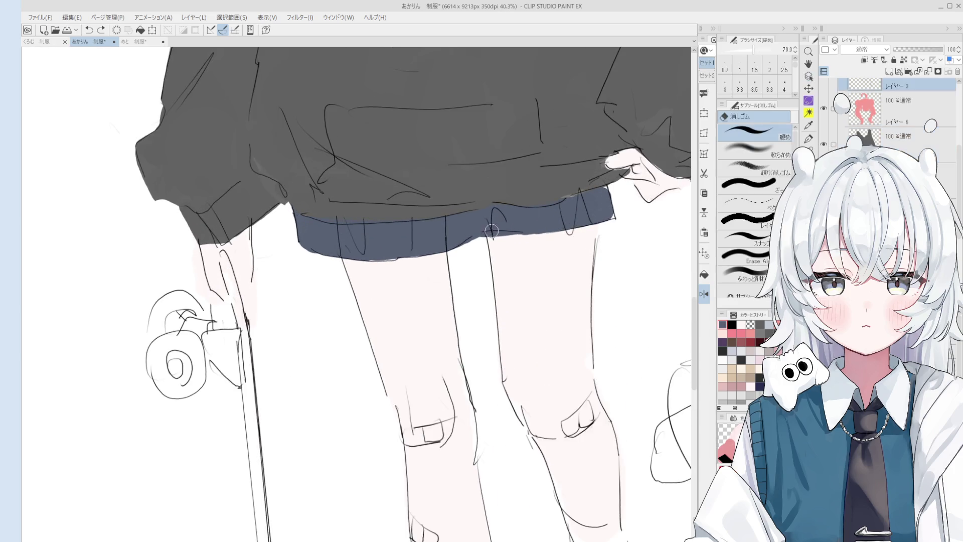
key("p")
scroll(489, 246, "down", 2)
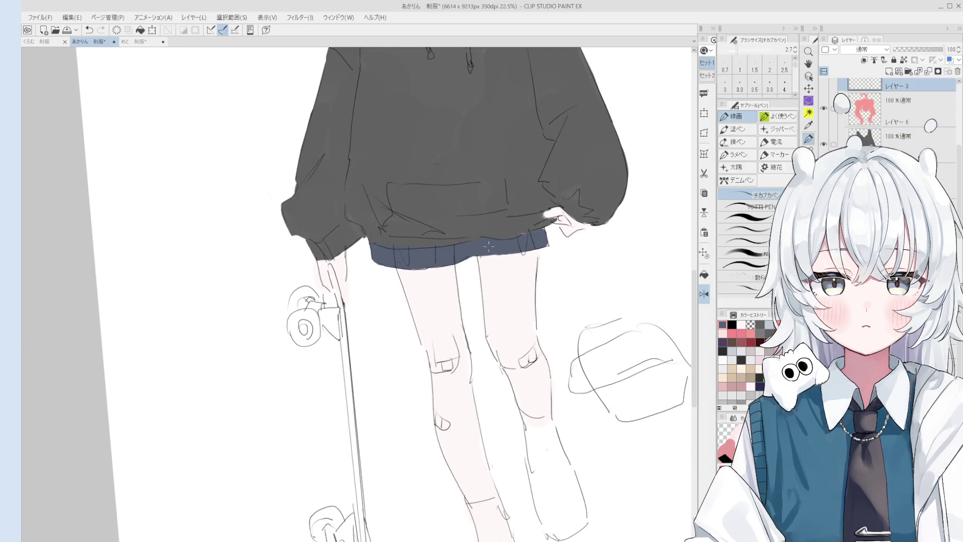
key("ctrl+z")
left_click(482, 247)
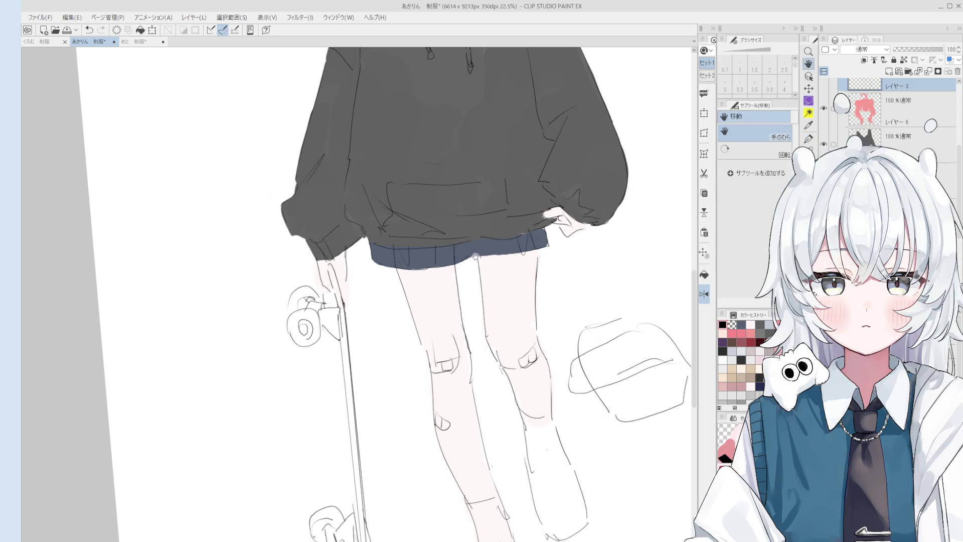
left_click_drag(482, 247, 480, 255)
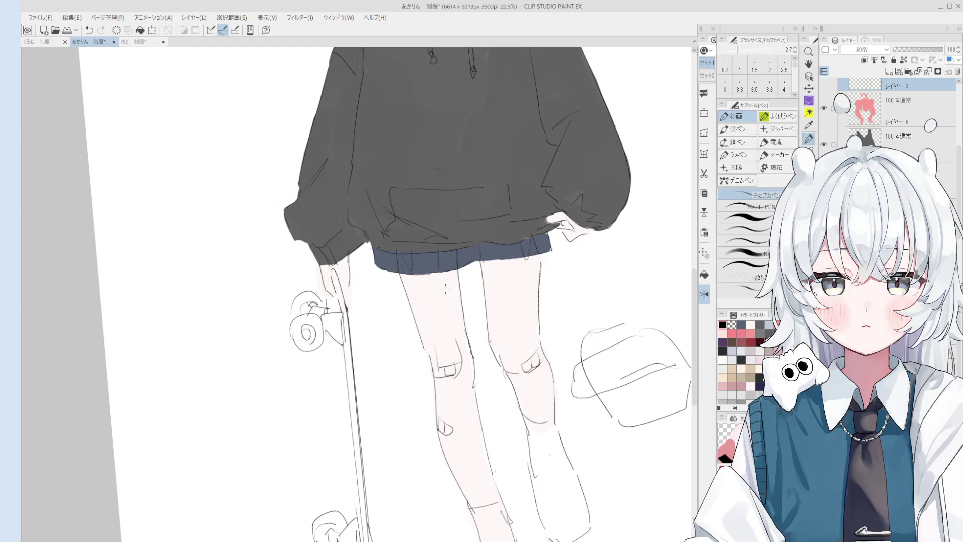
Step: Clean stray lines near the hoodie hem, alternating between the eraser and the pen
scroll(464, 353, "down", 2)
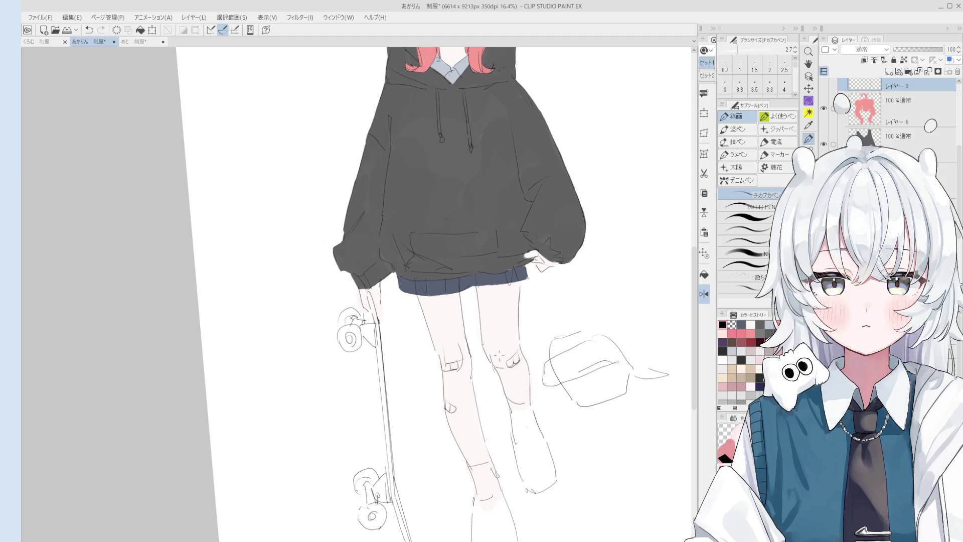
scroll(383, 279, "up", 1)
key("e")
scroll(383, 279, "up", 1)
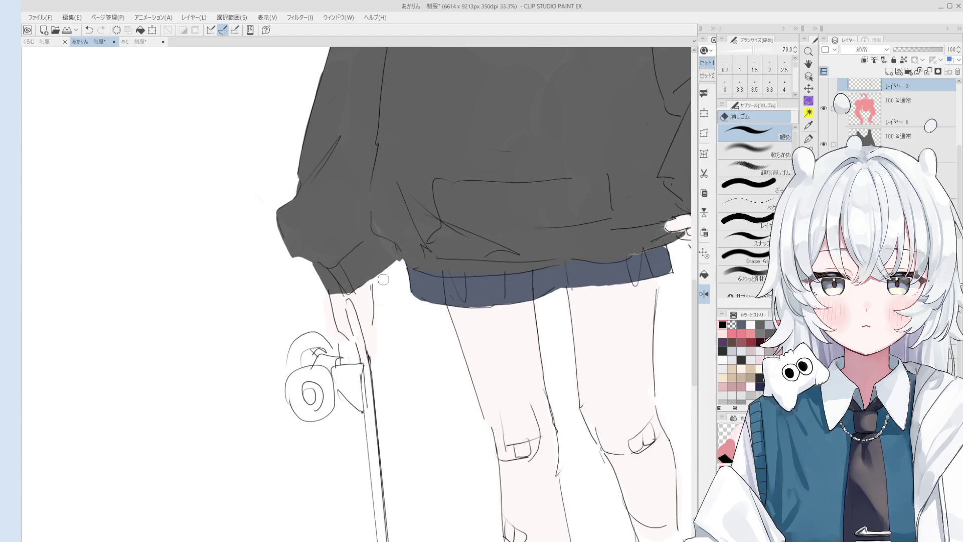
key("p")
scroll(375, 284, "down", 2)
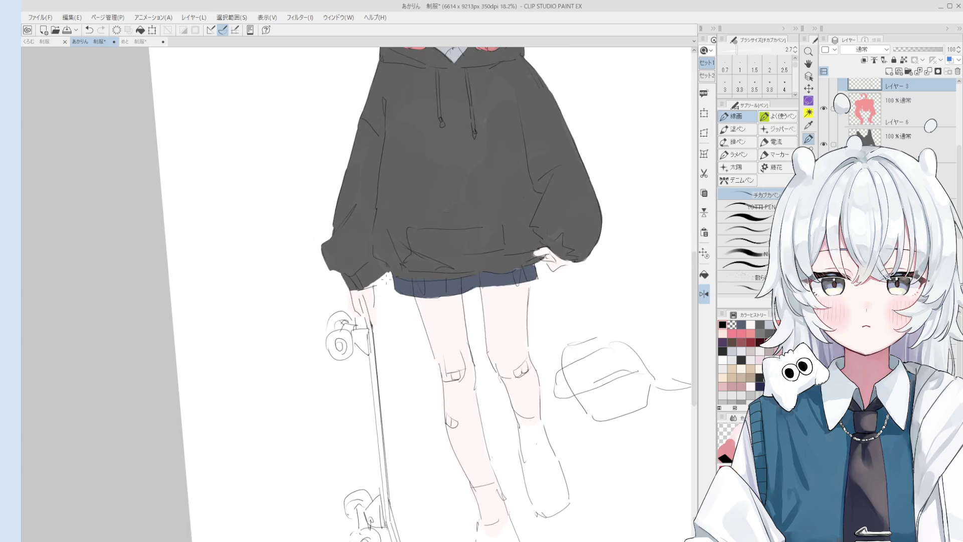
key("e")
scroll(361, 268, "up", 1)
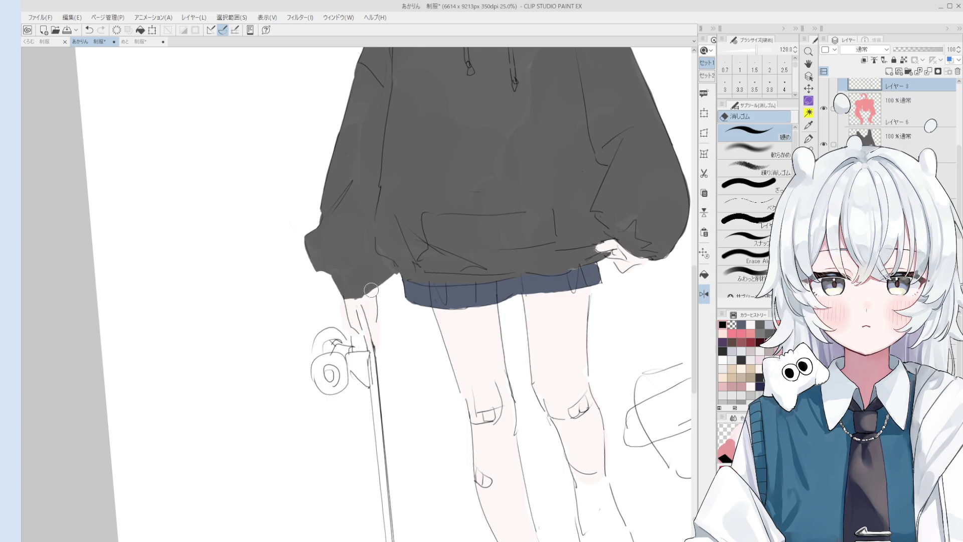
key("p")
scroll(364, 293, "down", 1)
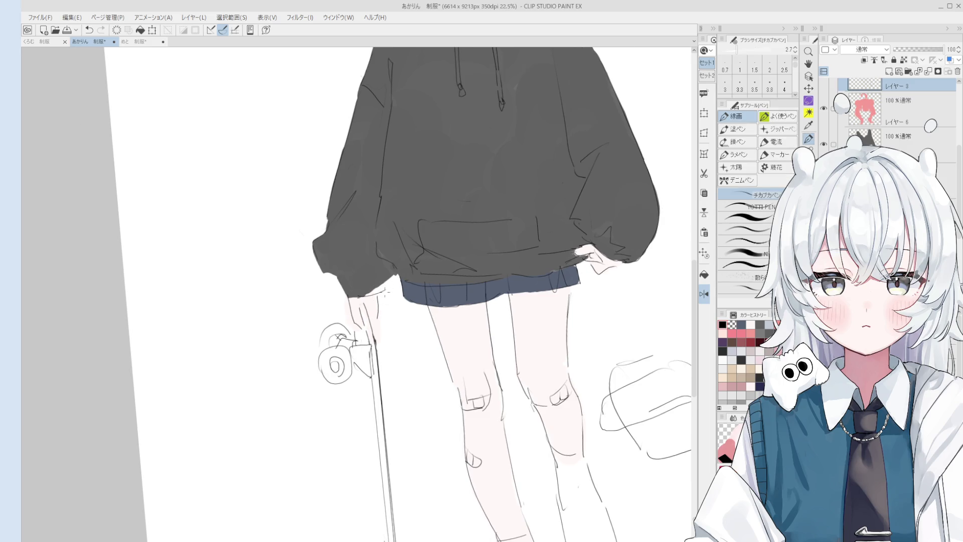
key("b")
scroll(361, 276, "up", 2)
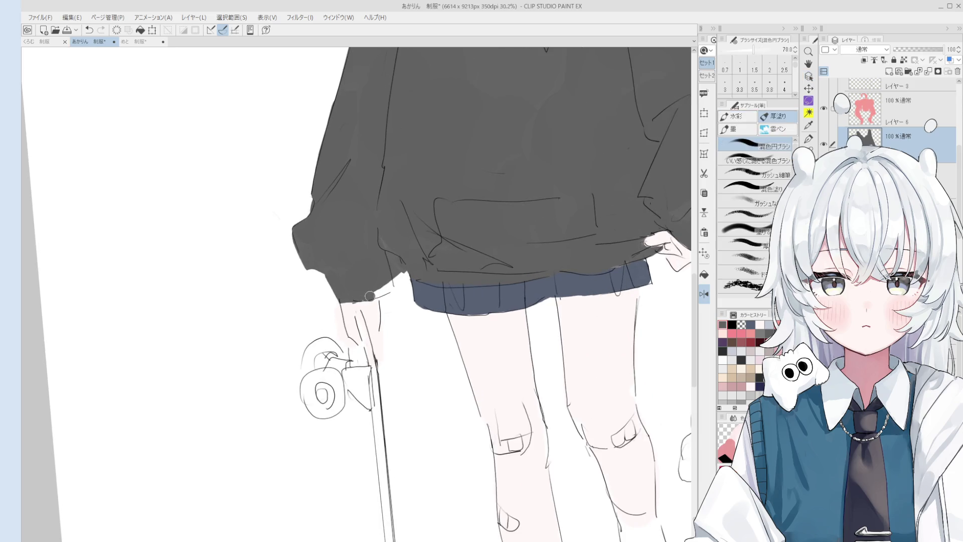
Step: Erase the grey from the sleeve edge where it meets the hand
key("e")
mouse_move(388, 276)
left_mouse_down()
mouse_move(388, 256)
mouse_move(399, 267)
left_mouse_up()
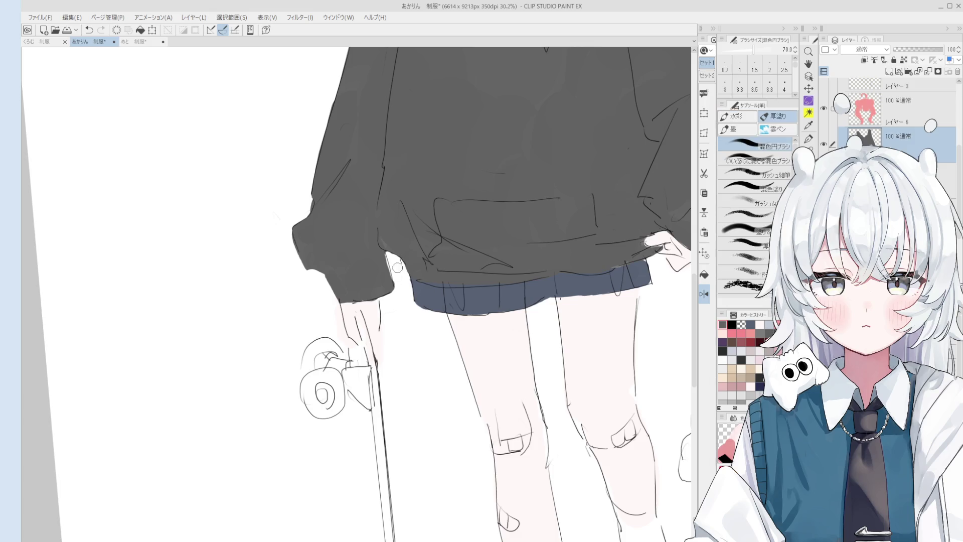
key("o")
key("b")
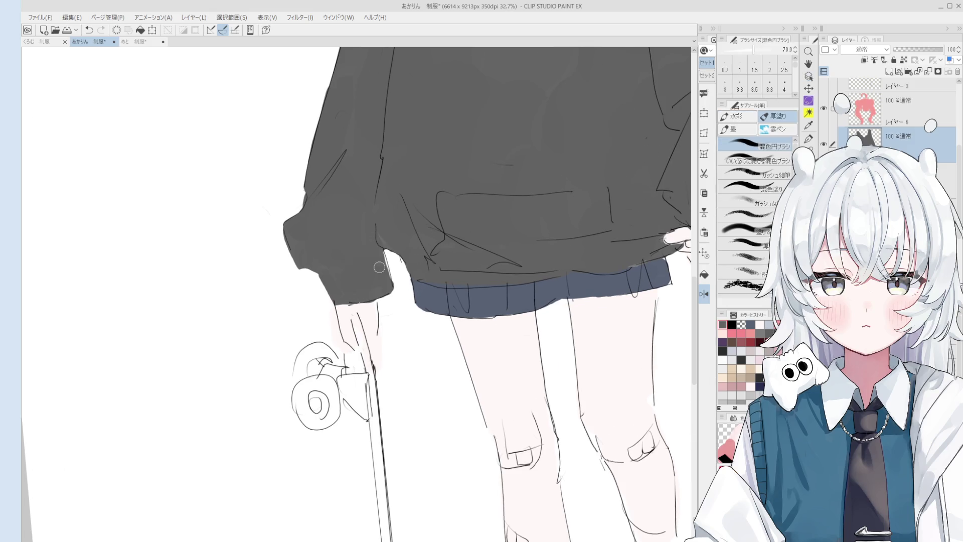
scroll(384, 276, "up", 1)
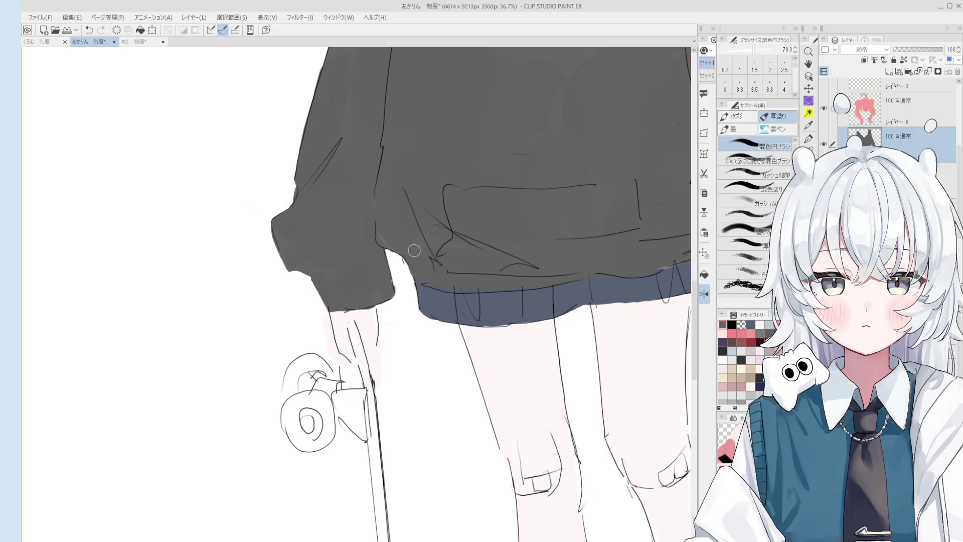
scroll(406, 270, "down", 2)
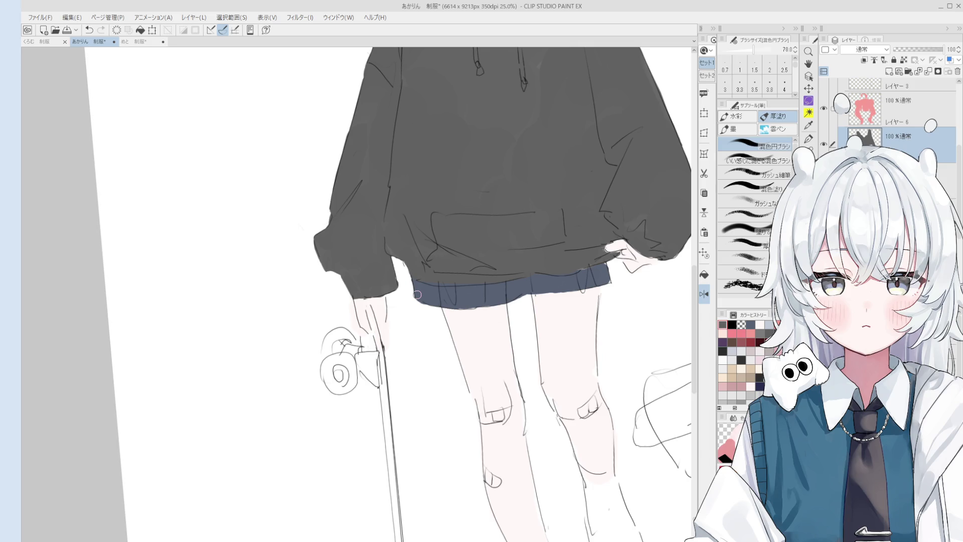
Step: Erase stray grey around the sleeve and select the lineart layer レイヤー3
key("o")
scroll(396, 293, "up", 3)
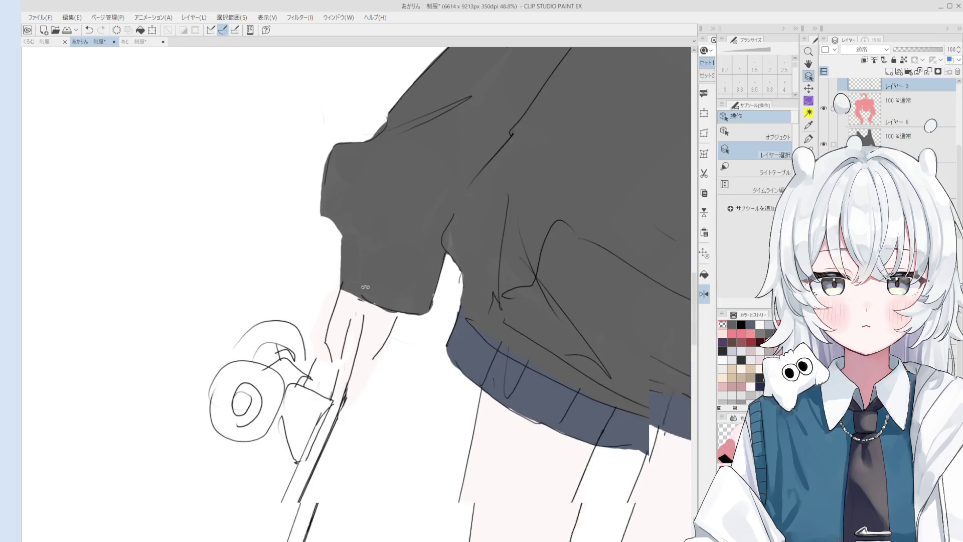
key("e")
scroll(375, 292, "up", 1)
scroll(374, 301, "up", 2)
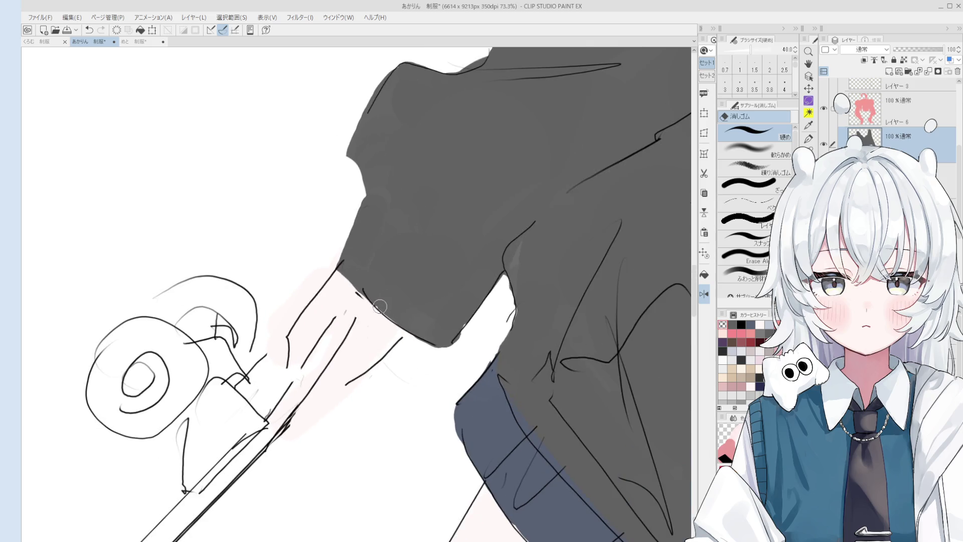
scroll(371, 301, "up", 1)
left_click(365, 283, "ctrl+shift")
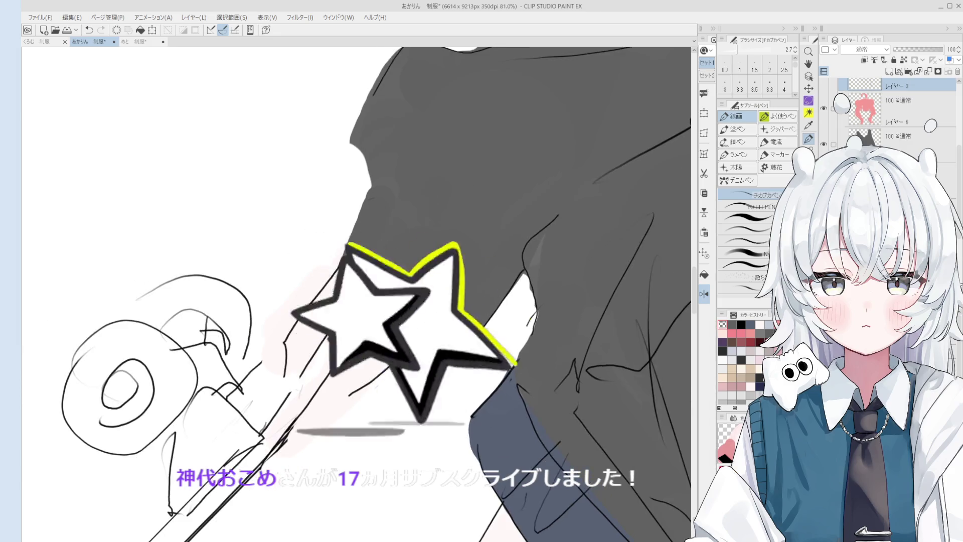
scroll(346, 266, "up", 3)
Step: Ink a short dark line along the sleeve's lower edge with the 線画 pen
key("p")
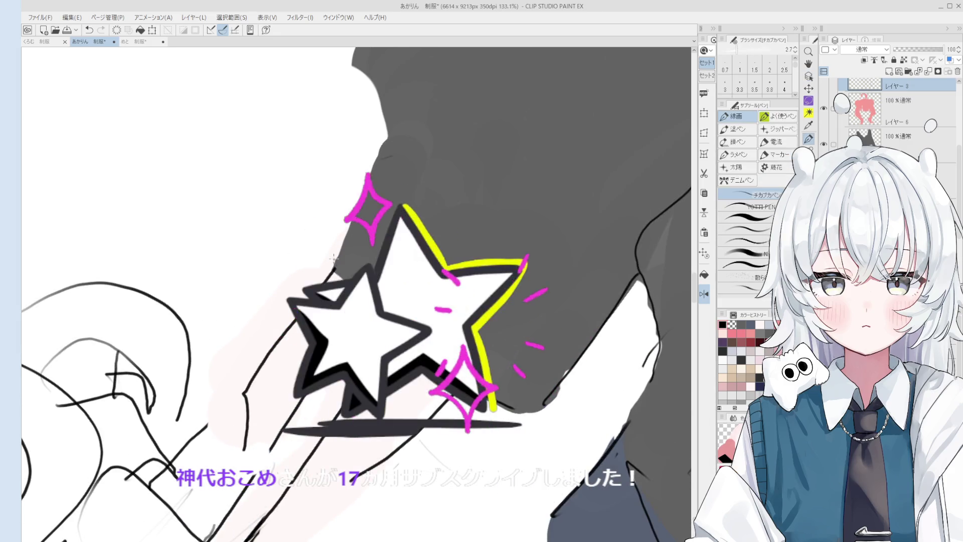
scroll(342, 259, "down", 3)
scroll(607, 393, "down", 1)
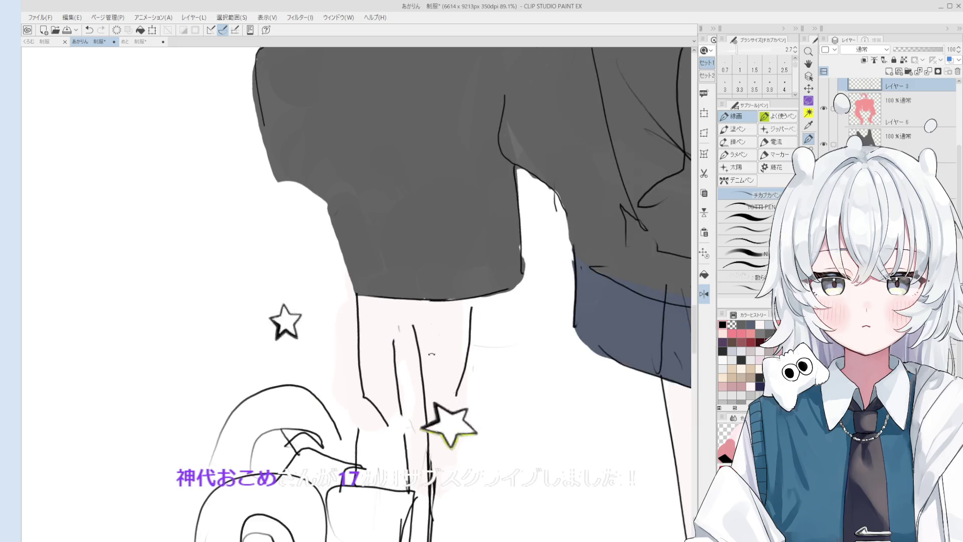
key("h")
left_click_drag(607, 393, 620, 427)
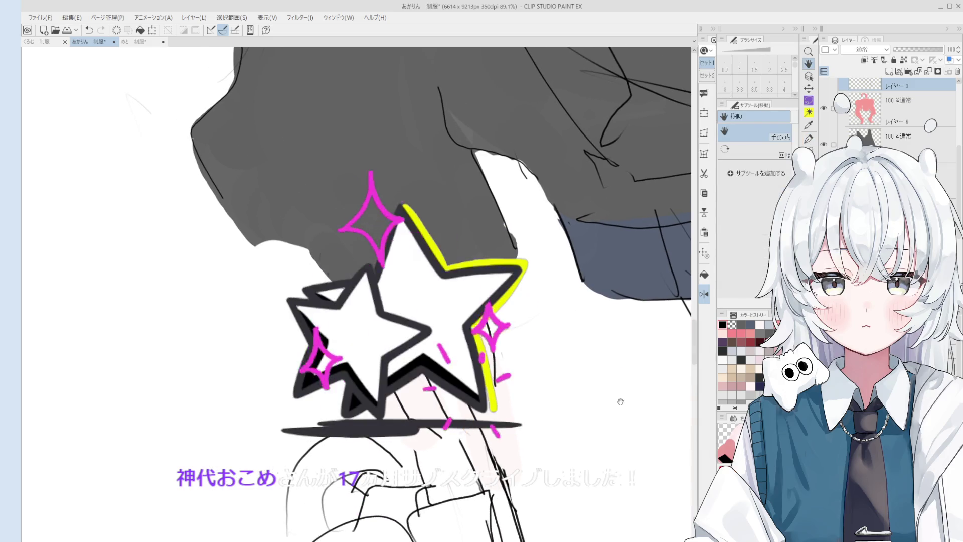
scroll(350, 274, "down", 2)
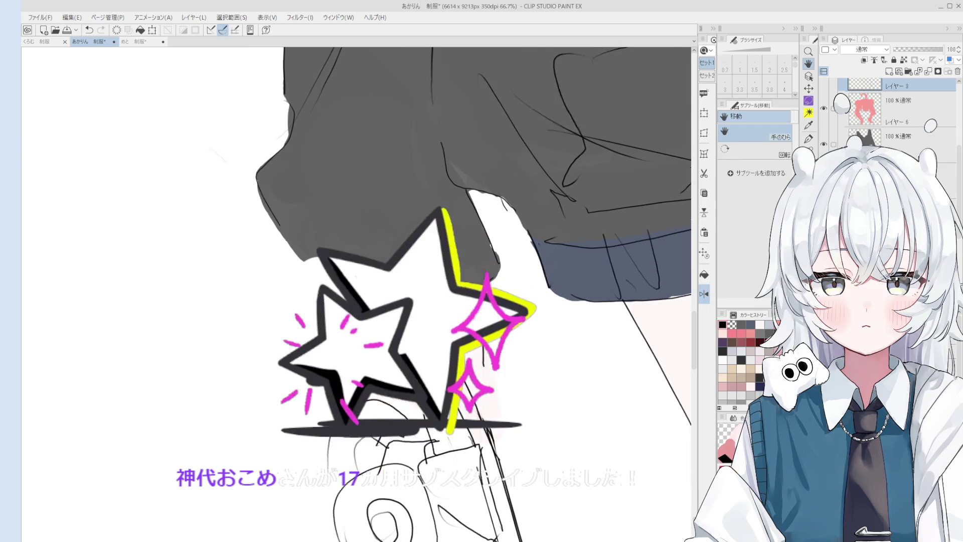
key("p")
scroll(336, 236, "down", 1)
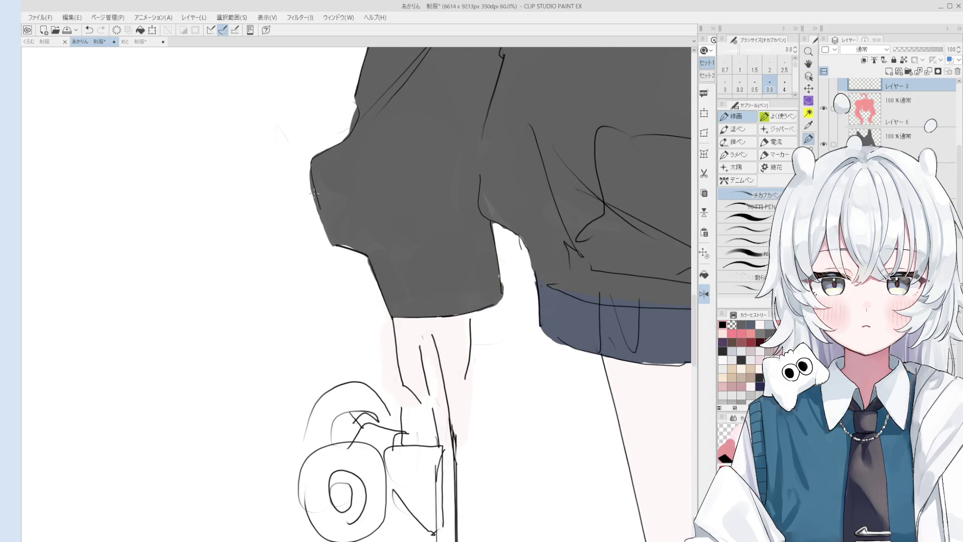
scroll(336, 236, "down", 1)
left_click_drag(337, 243, 346, 245)
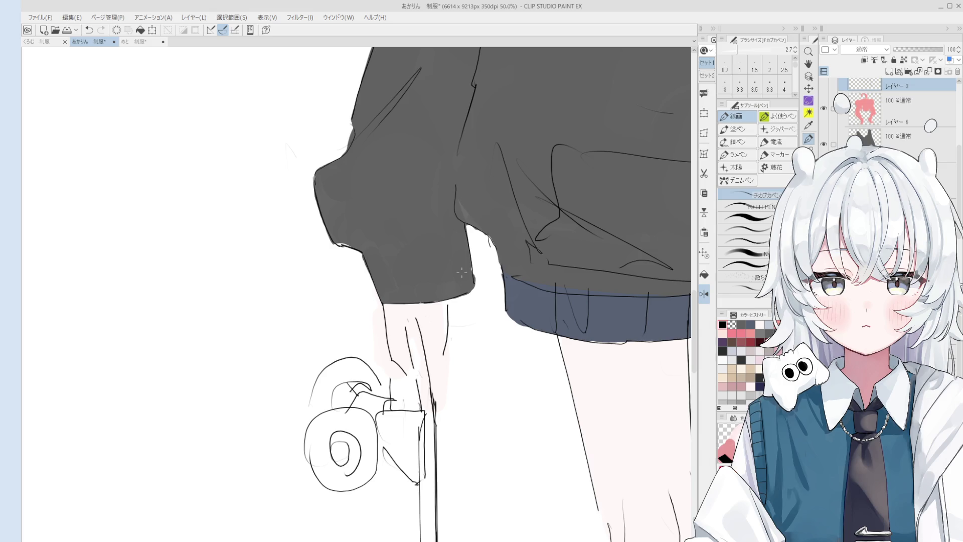
key("o")
scroll(337, 234, "up", 1)
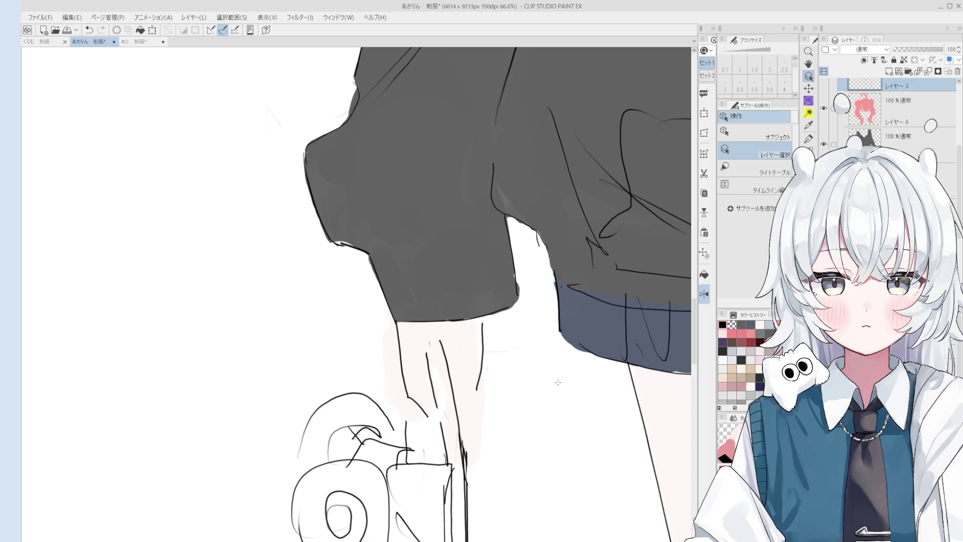
Step: Select the grey hoodie layer and frame the sleeve cuff with the 混色円ブラシ brush ready
scroll(554, 470, "down", 1)
mouse_move(529, 461)
left_mouse_down()
mouse_move(540, 463)
mouse_move(533, 469)
mouse_move(547, 499)
left_mouse_up()
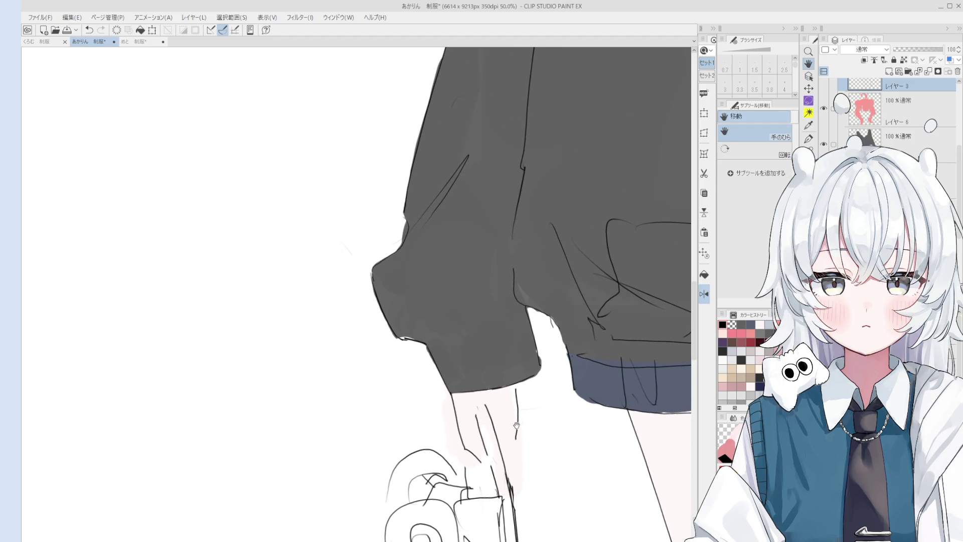
key("o")
left_click(489, 364)
key("b")
scroll(402, 318, "up", 1)
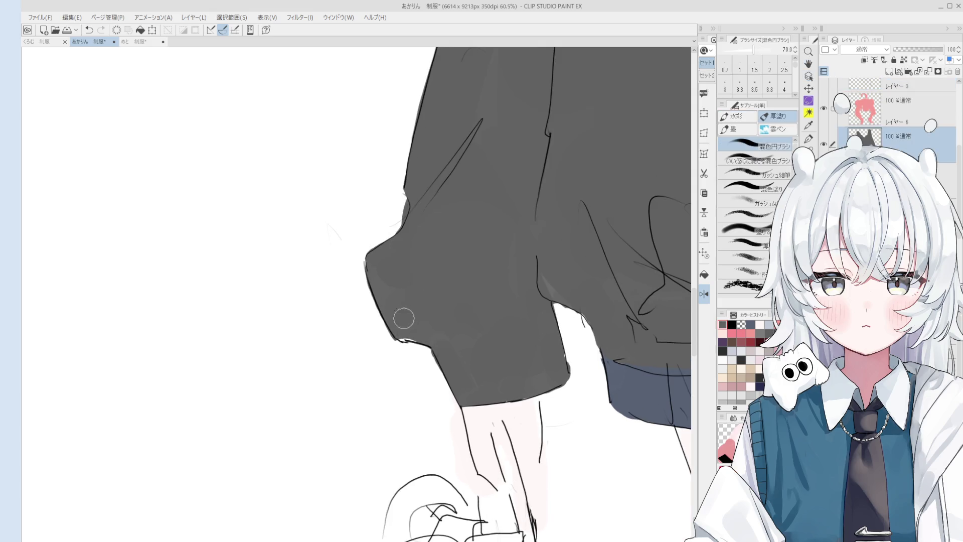
key("h")
left_click_drag(456, 333, 444, 307)
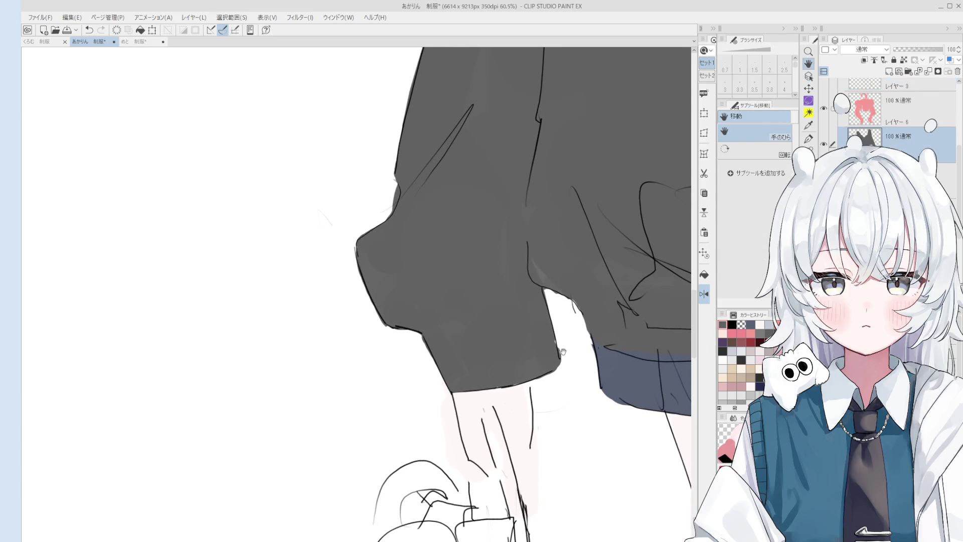
scroll(562, 367, "down", 4)
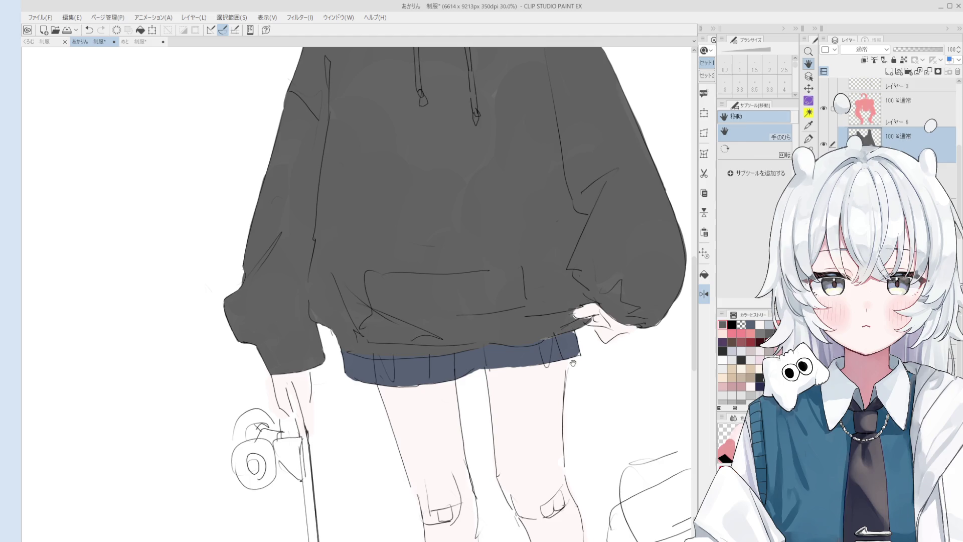
Step: Frame the neck area and ready the large 混色円ブラシ blending brush
scroll(573, 362, "down", 5)
key("o")
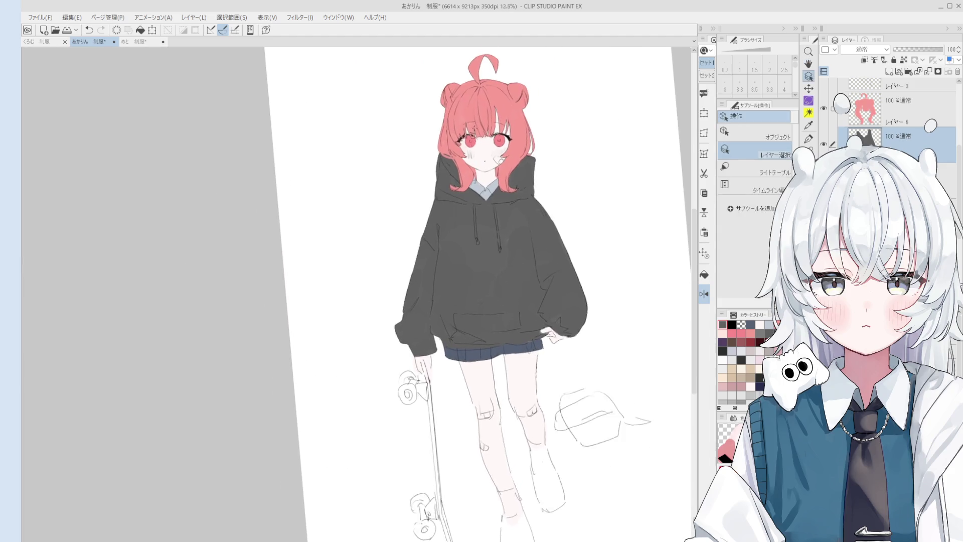
scroll(487, 164, "up", 3)
key("e")
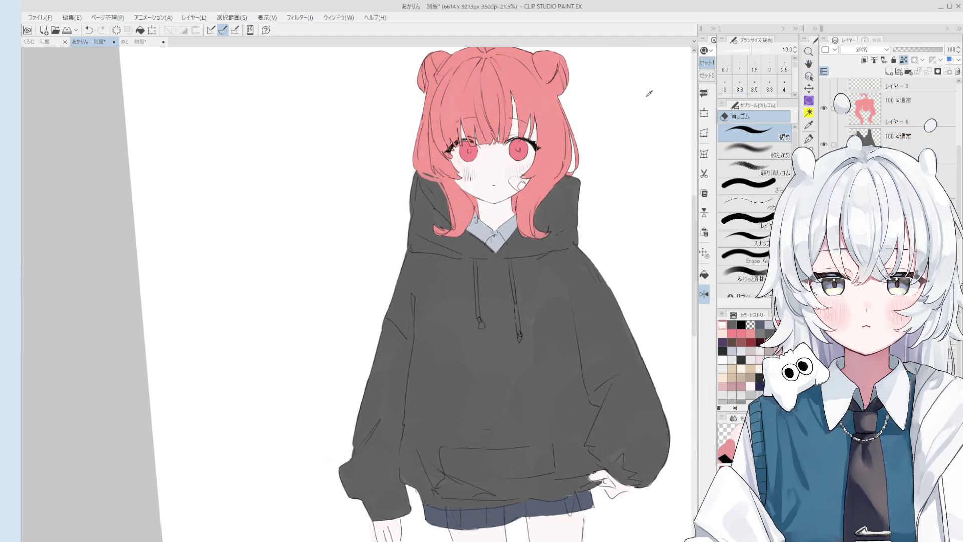
key("b")
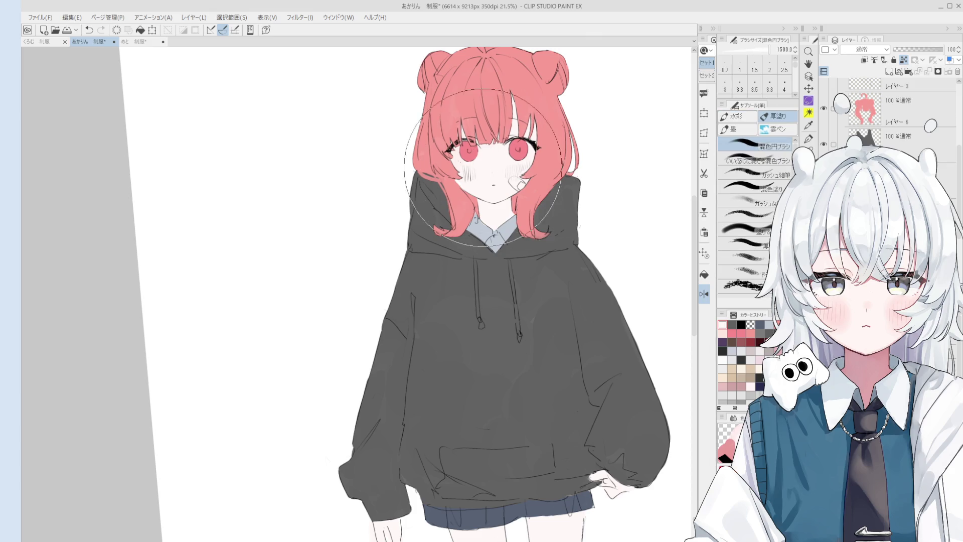
scroll(477, 267, "down", 1)
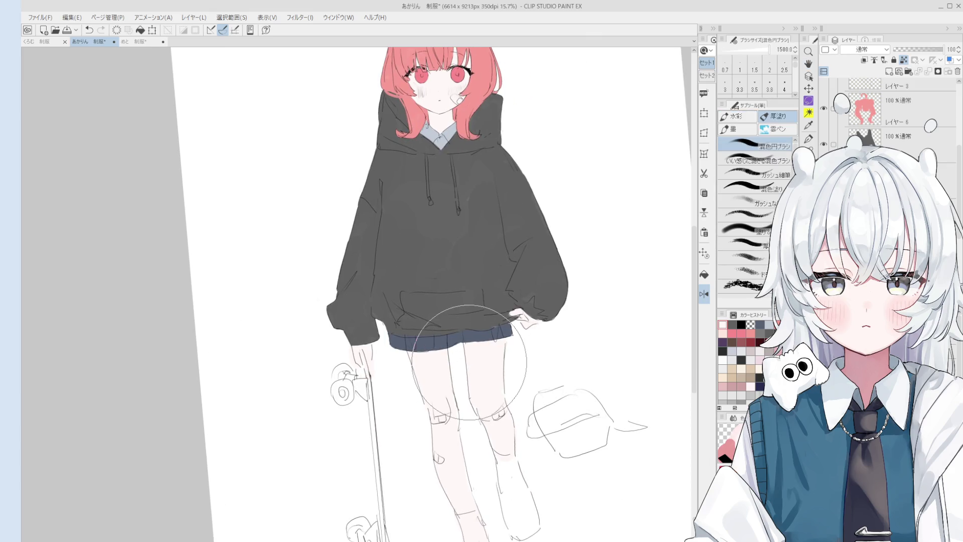
key("h")
scroll(380, 250, "down", 1)
scroll(380, 250, "up", 3)
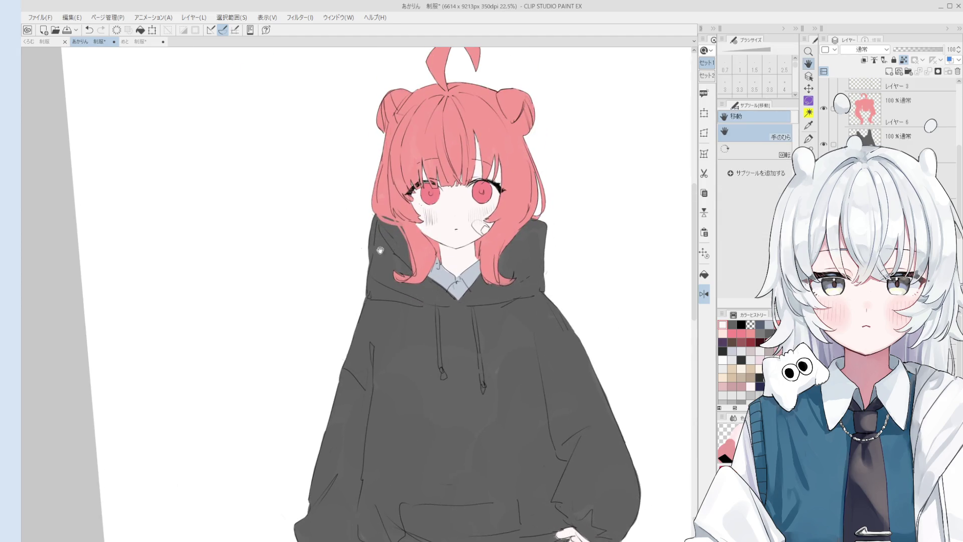
key("o")
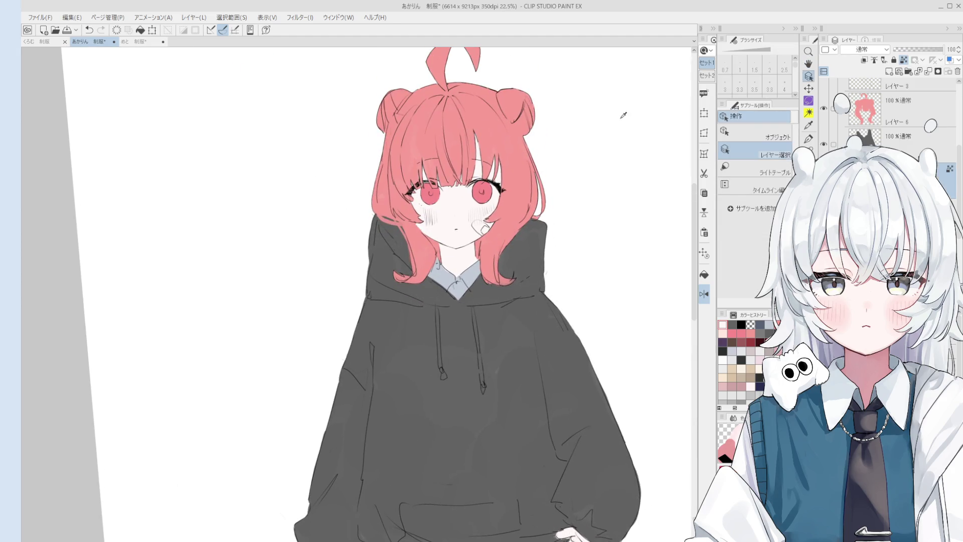
key("b")
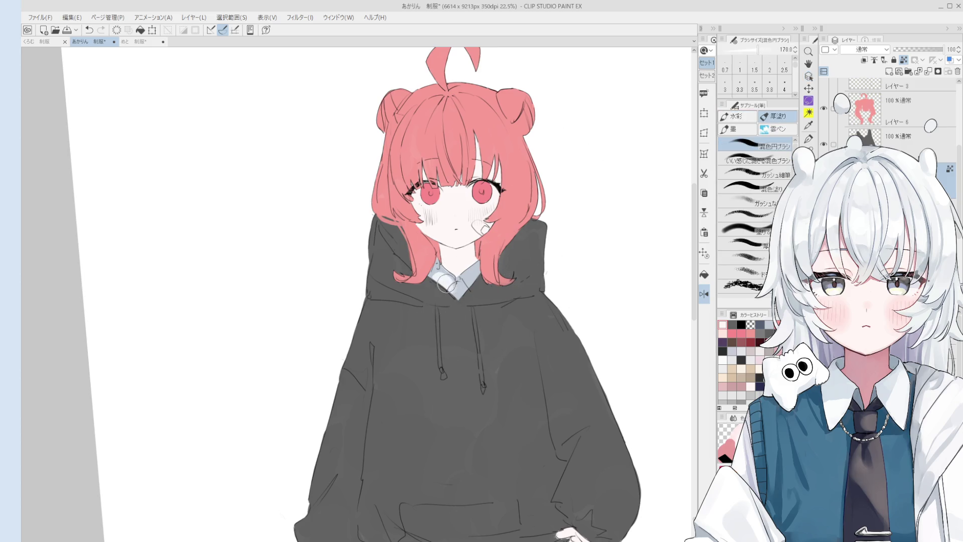
Step: Paint a near-white collar at the neck, undo the button mark, and shade the left collar
mouse_move(441, 270)
left_mouse_down()
mouse_move(430, 280)
mouse_move(459, 293)
left_mouse_up()
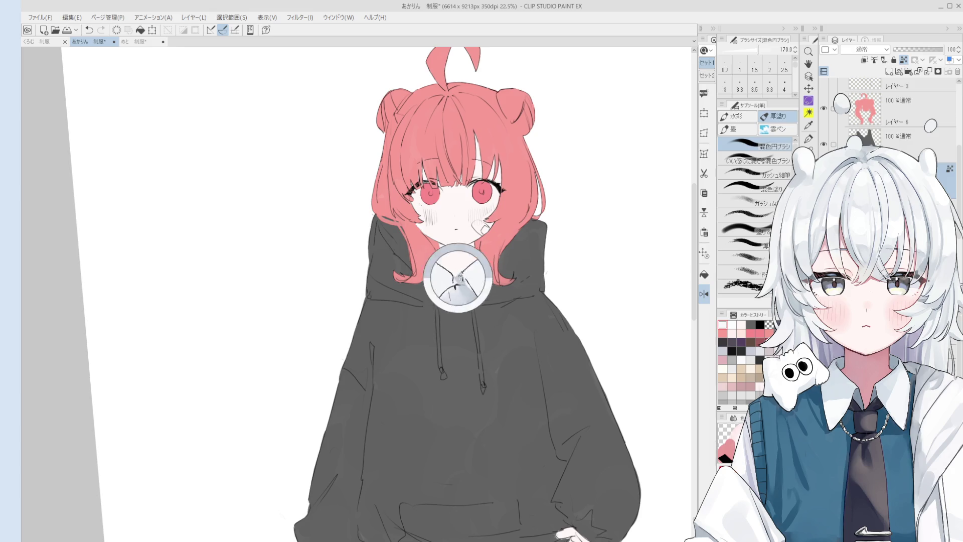
left_click(458, 291)
key("ctrl+z")
key("bracketright")
mouse_move(437, 266)
left_mouse_down()
mouse_move(432, 276)
mouse_move(476, 274)
left_mouse_up()
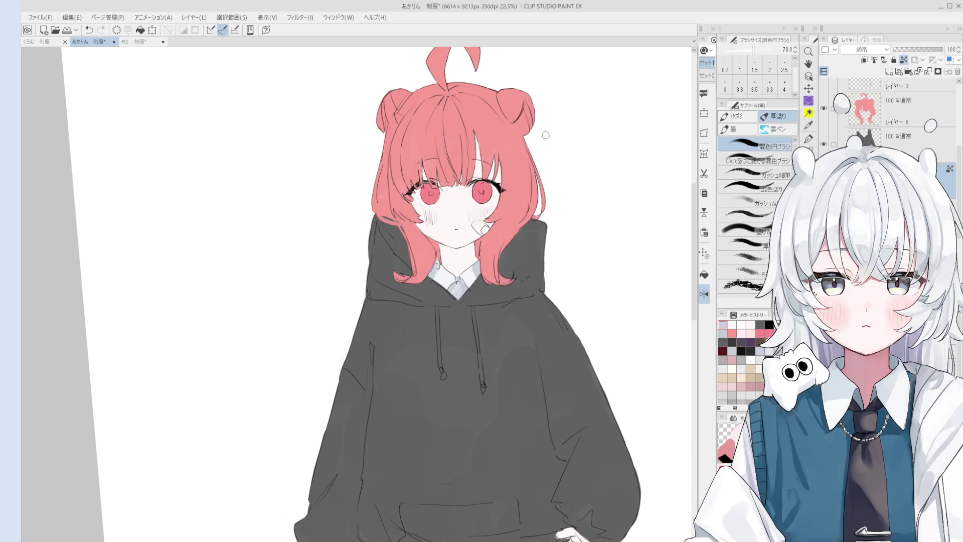
scroll(519, 185, "down", 3)
Step: Select the hoodie layer's pixels, lighten the grey fill with Alt+Delete, then deselect
key("e")
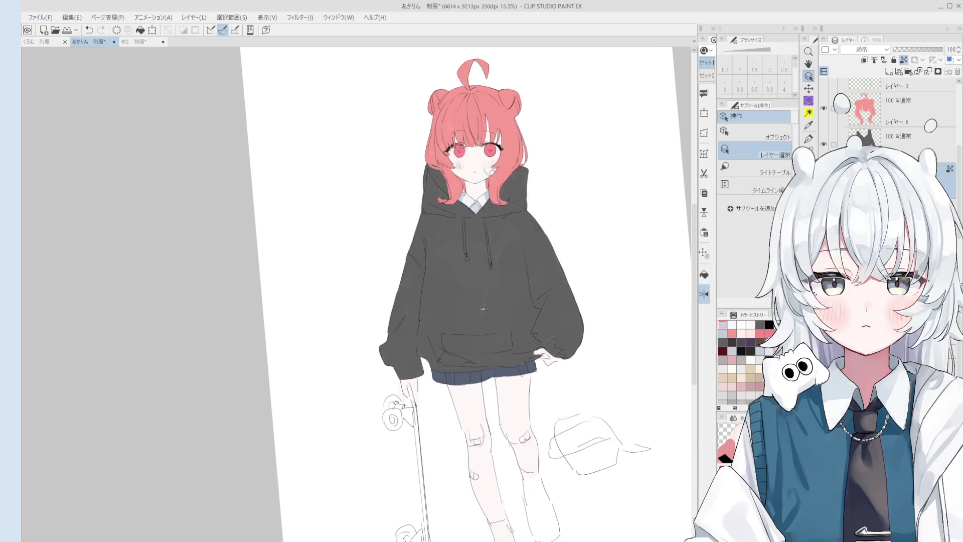
left_click(471, 288, "ctrl")
left_click(864, 136, "ctrl")
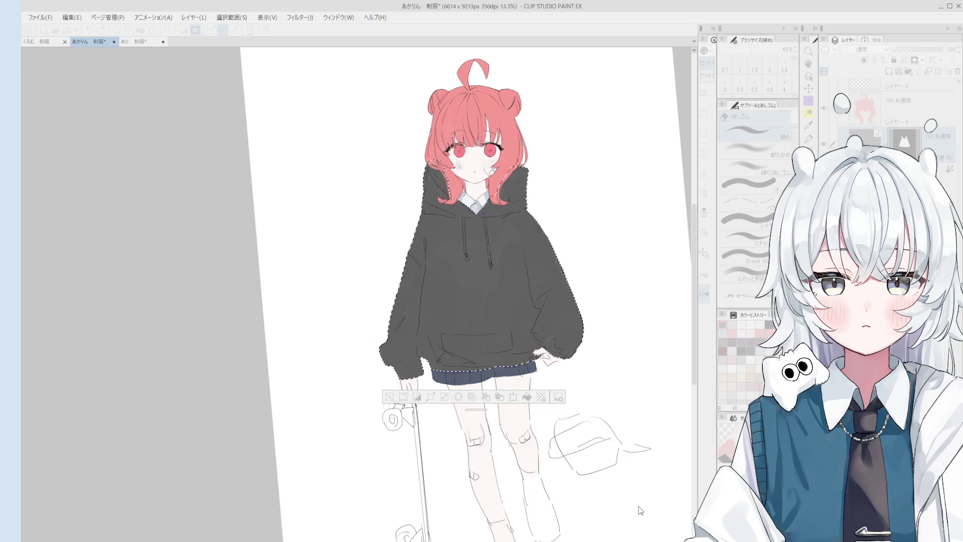
key("alt+Delete")
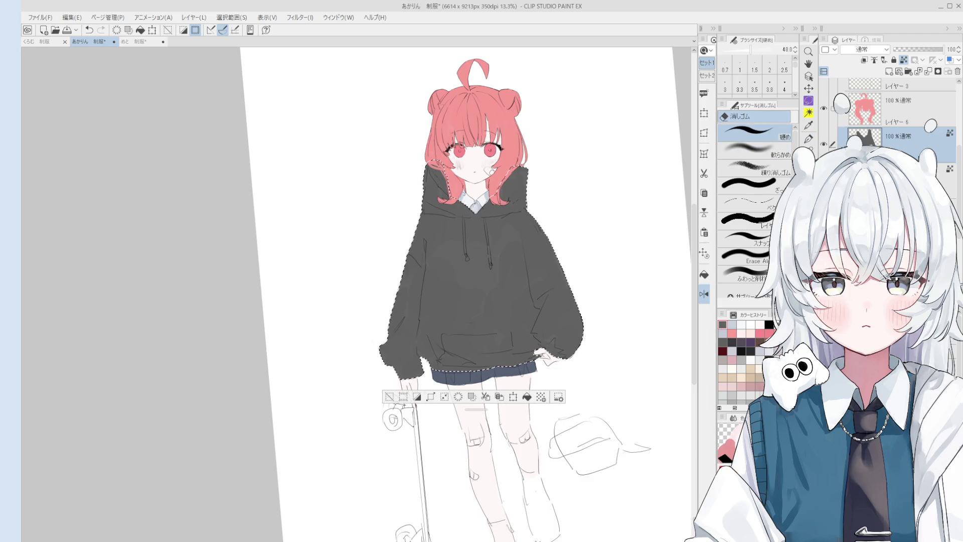
key("ctrl+d")
key("ctrl+minus")
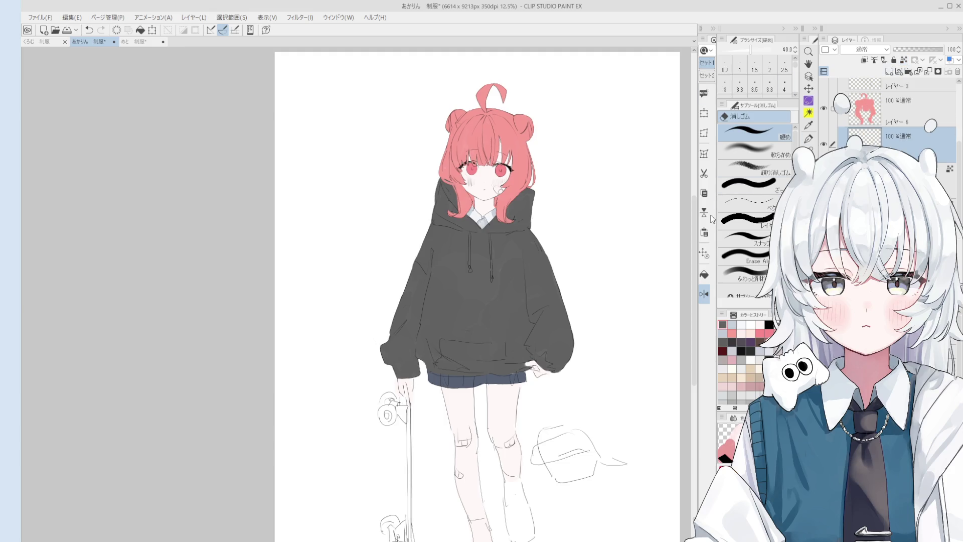
Step: Rotate the view and paint the skateboard deck as a thick dark grey stroke
key("minus")
key("minus")
key("b")
left_click_drag(441, 356, 554, 515)
key("ctrl+z")
key("ctrl+z")
left_click_drag(513, 467, 555, 515)
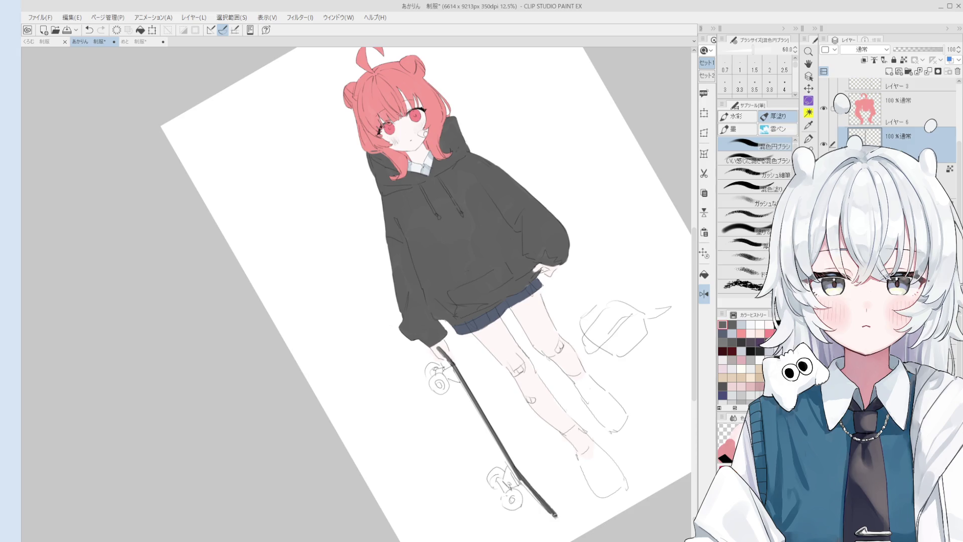
scroll(445, 360, "up", 1)
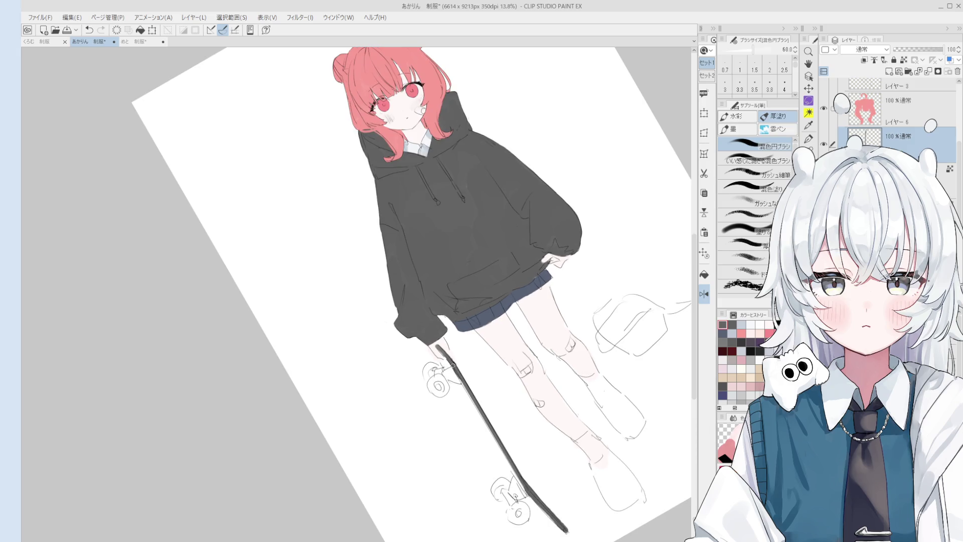
scroll(451, 369, "up", 2)
Step: Paint the front truck grey with a smaller brush, undoing a stray erase
mouse_move(448, 373)
left_mouse_down()
mouse_move(467, 390)
mouse_move(443, 370)
mouse_move(433, 374)
left_mouse_up()
key("bracketleft")
key("bracketleft")
key("bracketleft")
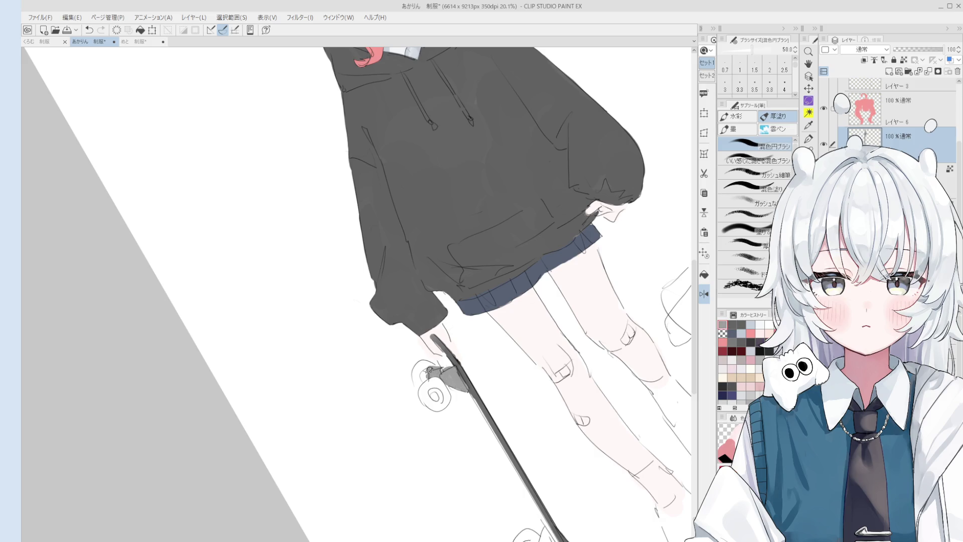
key("e")
scroll(431, 374, "down", 5)
key("b")
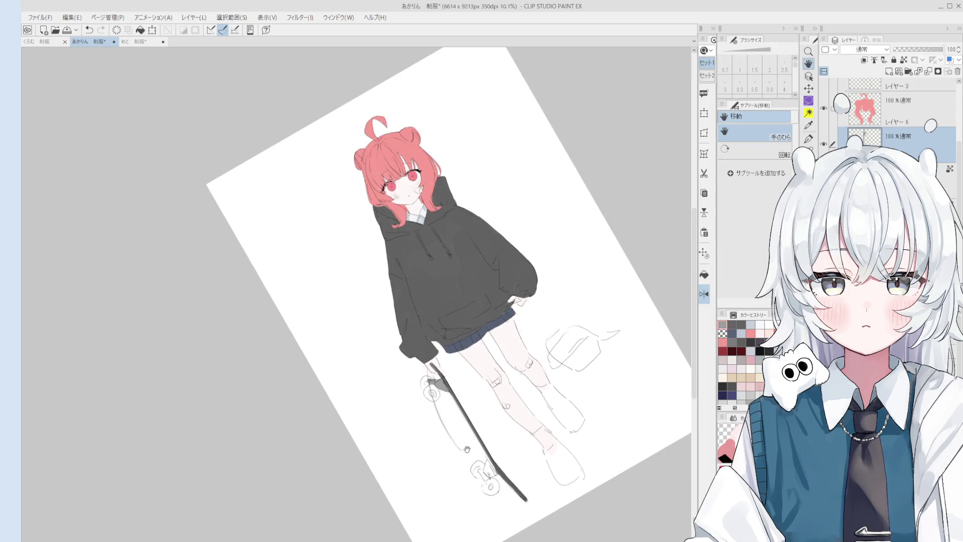
key("ctrl+z")
scroll(452, 381, "up", 5)
Step: Fill the rear truck with dark grey and darken it beside the deck
mouse_move(457, 358)
left_mouse_down()
mouse_move(437, 373)
mouse_move(437, 346)
mouse_move(449, 374)
left_mouse_up()
key("bracketright")
key("bracketright")
key("e")
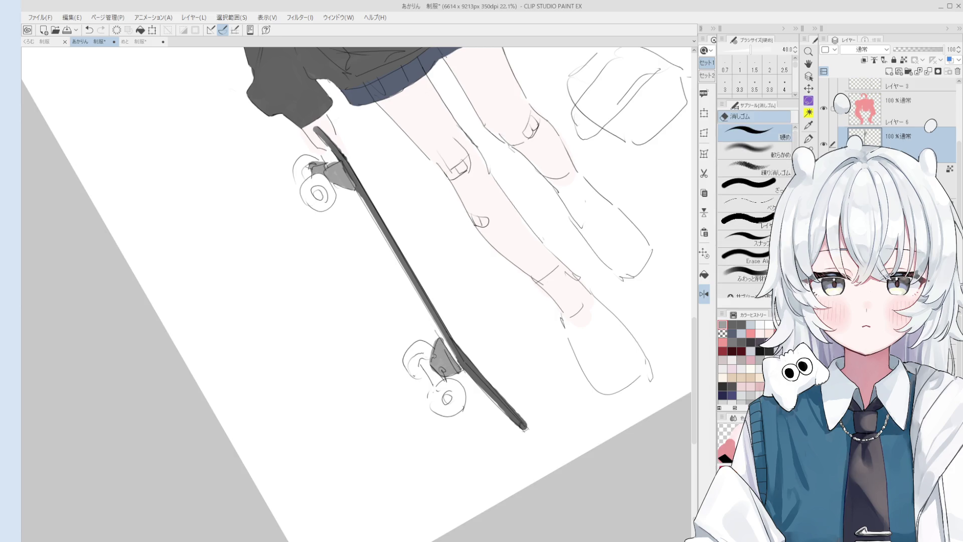
key("b")
left_click_drag(431, 342, 427, 378)
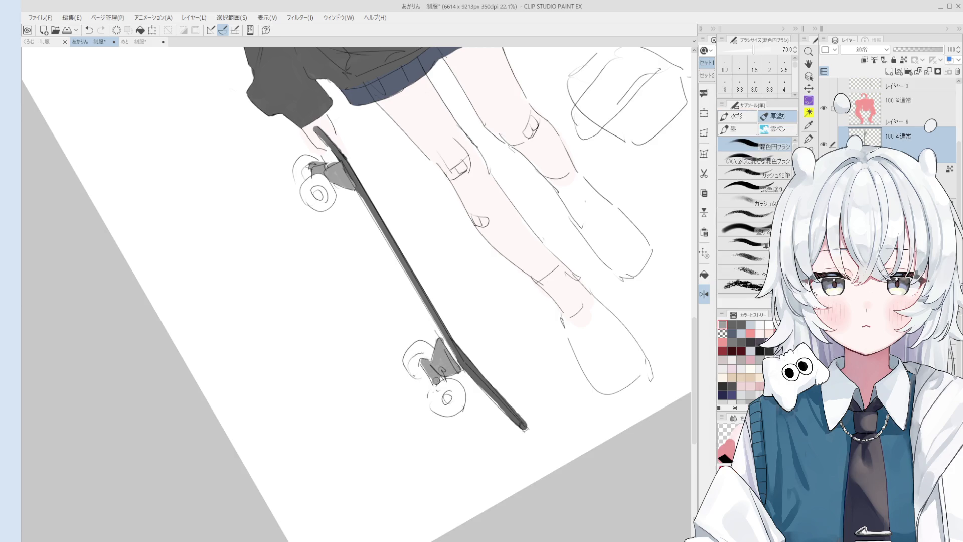
scroll(458, 358, "down", 2)
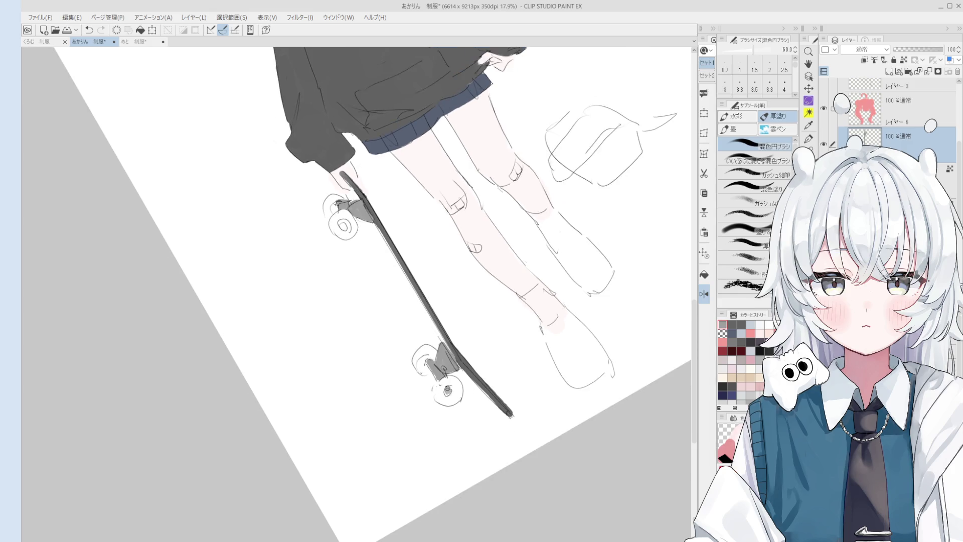
scroll(475, 272, "down", 4)
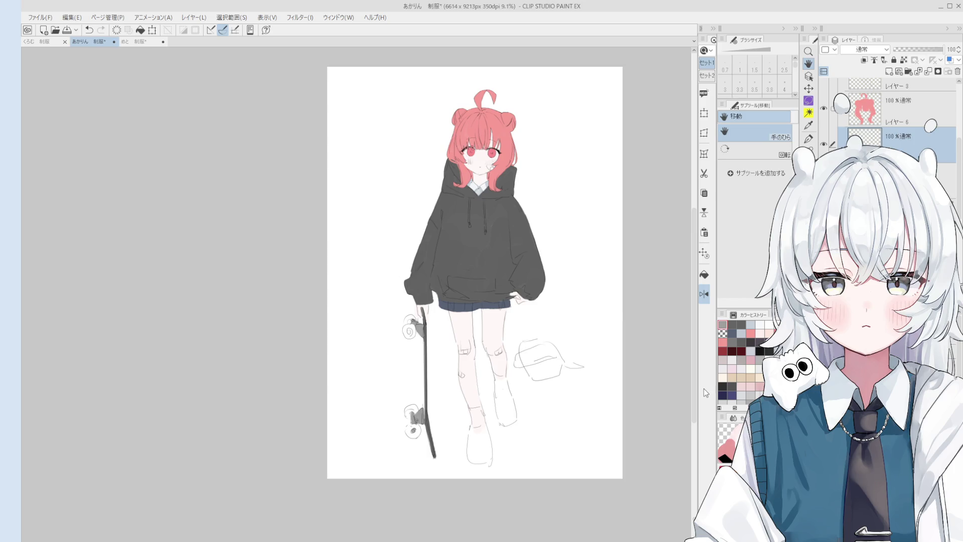
key("b")
scroll(416, 336, "up", 5)
Step: Fill the upper skateboard wheel with dark grey and refine the truck with a smaller brush
mouse_move(396, 338)
left_mouse_down()
mouse_move(383, 326)
mouse_move(397, 314)
mouse_move(409, 332)
mouse_move(396, 341)
mouse_move(384, 321)
mouse_move(383, 331)
mouse_move(403, 281)
mouse_move(384, 280)
mouse_move(399, 271)
mouse_move(386, 291)
mouse_move(401, 265)
mouse_move(389, 286)
mouse_move(412, 318)
mouse_move(394, 281)
mouse_move(402, 296)
mouse_move(398, 281)
mouse_move(419, 269)
mouse_move(430, 284)
left_mouse_up()
scroll(403, 280, "up", 1)
key("bracketleft")
key("bracketleft")
key("bracketleft")
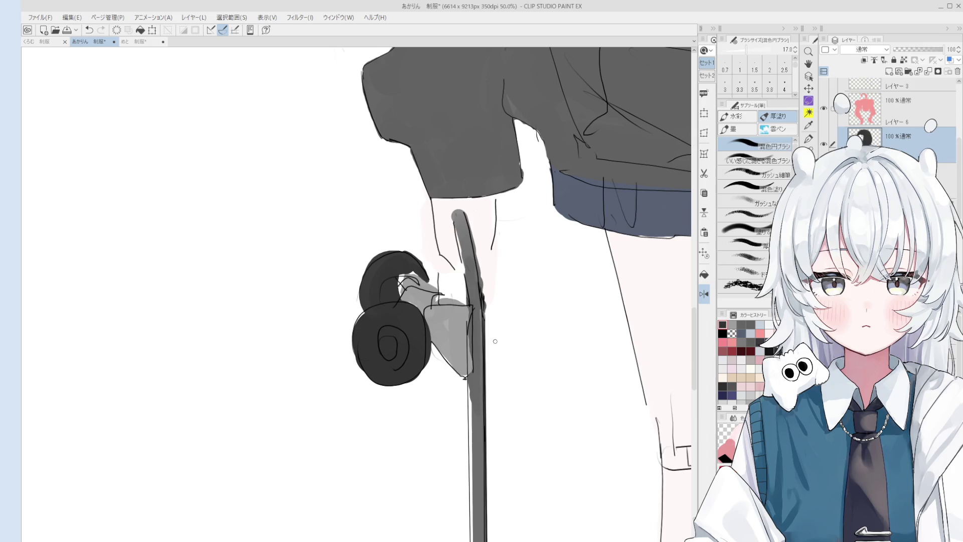
scroll(429, 358, "down", 2)
mouse_move(422, 531)
left_mouse_down()
mouse_move(412, 434)
mouse_move(383, 437)
mouse_move(397, 422)
left_mouse_up()
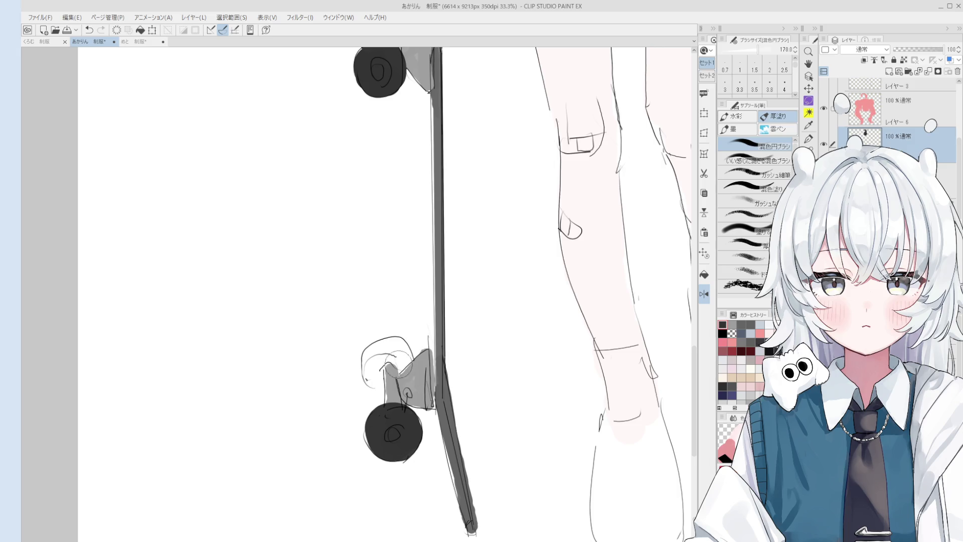
Step: Paint the lower wheel dark, undo an oversized erase, and fit the figure to the window
scroll(396, 358, "up", 2)
mouse_move(376, 362)
left_mouse_down()
mouse_move(375, 384)
mouse_move(364, 375)
mouse_move(376, 352)
mouse_move(375, 397)
mouse_move(360, 365)
mouse_move(365, 371)
mouse_move(366, 351)
mouse_move(394, 351)
mouse_move(389, 364)
mouse_move(401, 357)
mouse_move(392, 374)
mouse_move(371, 349)
mouse_move(405, 366)
mouse_move(415, 360)
mouse_move(408, 369)
left_mouse_up()
key("e")
key("ctrl+z")
key("b")
key("bracketright")
key("bracketright")
key("bracketright")
key("ctrl+0")
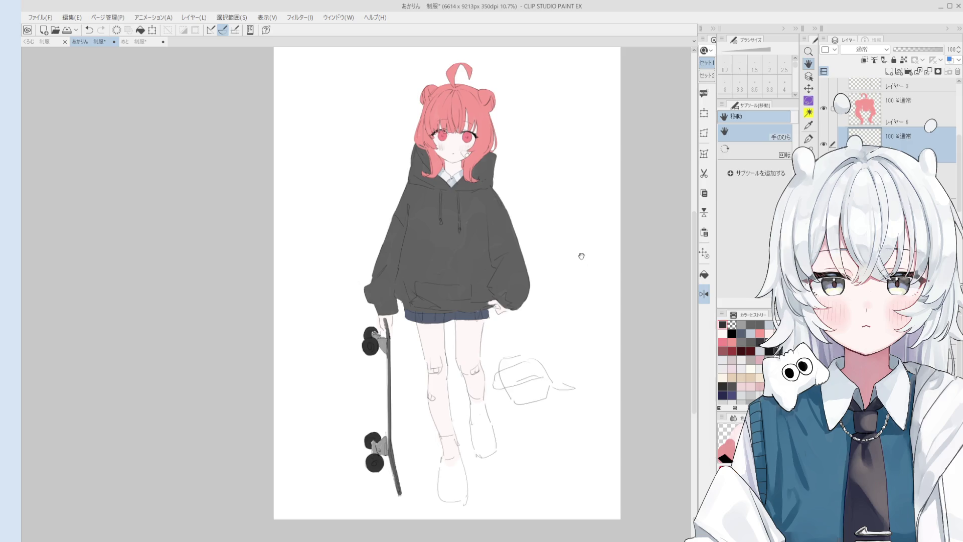
scroll(518, 364, "down", 1)
Step: Zoom onto the face and brush soft pink blush on both cheeks with a large 混色円ブラシ
mouse_move(492, 284)
left_mouse_down()
mouse_move(459, 369)
mouse_move(461, 188)
left_mouse_up()
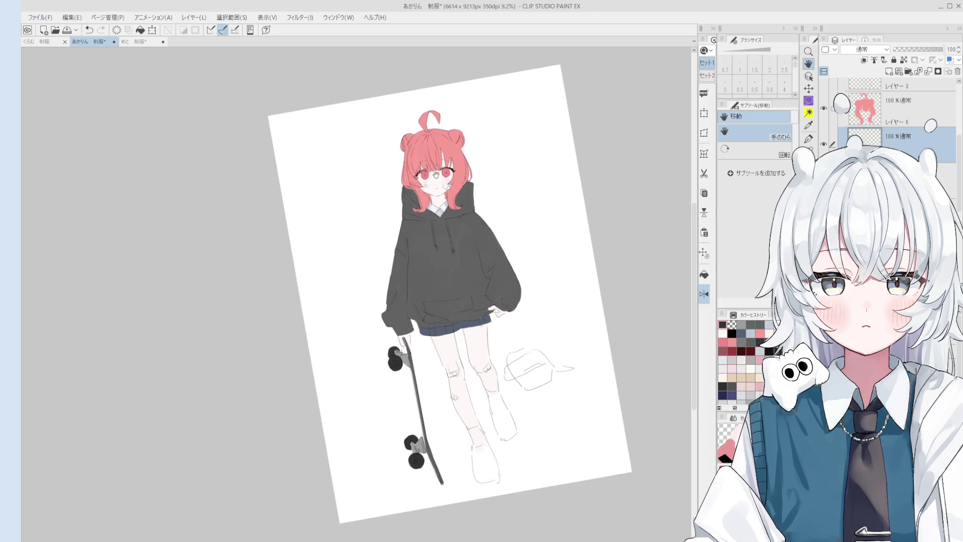
scroll(460, 187, "up", 2)
scroll(466, 180, "up", 1)
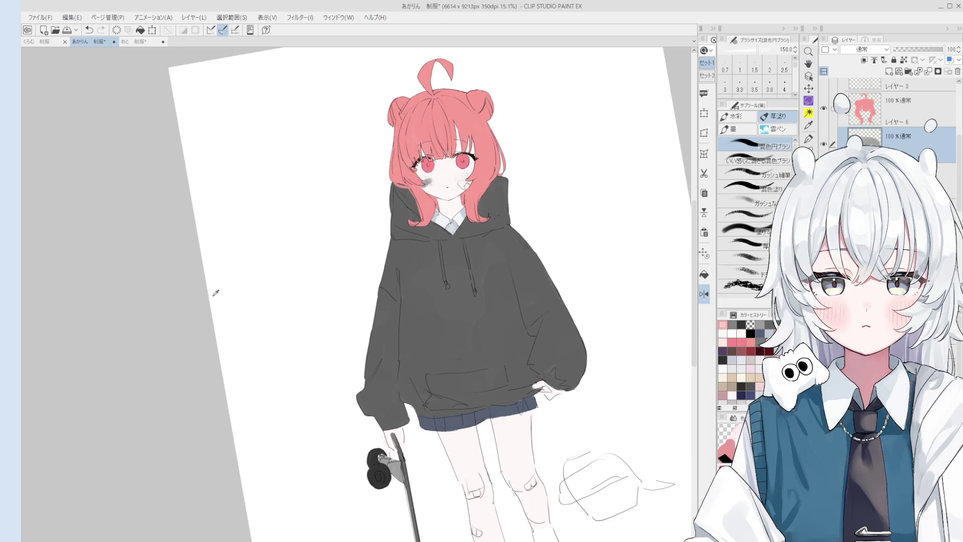
scroll(828, 94, "up", 2)
scroll(883, 116, "up", 2)
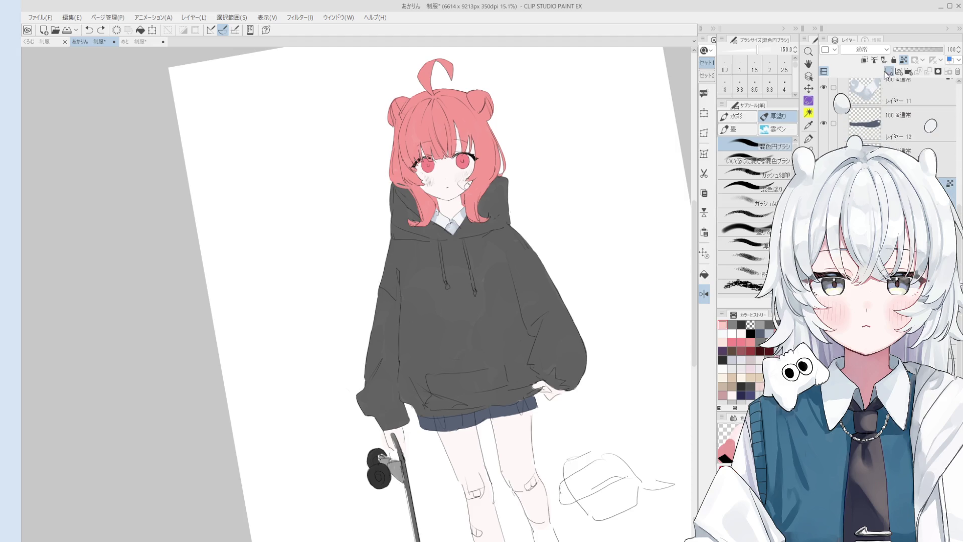
left_click_drag(596, 226, 471, 326)
scroll(469, 325, "up", 1)
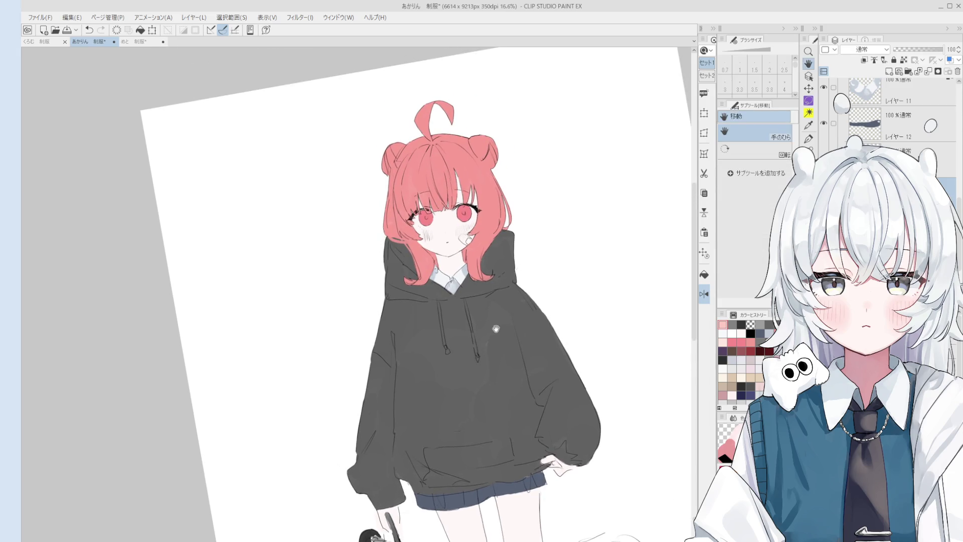
key("b")
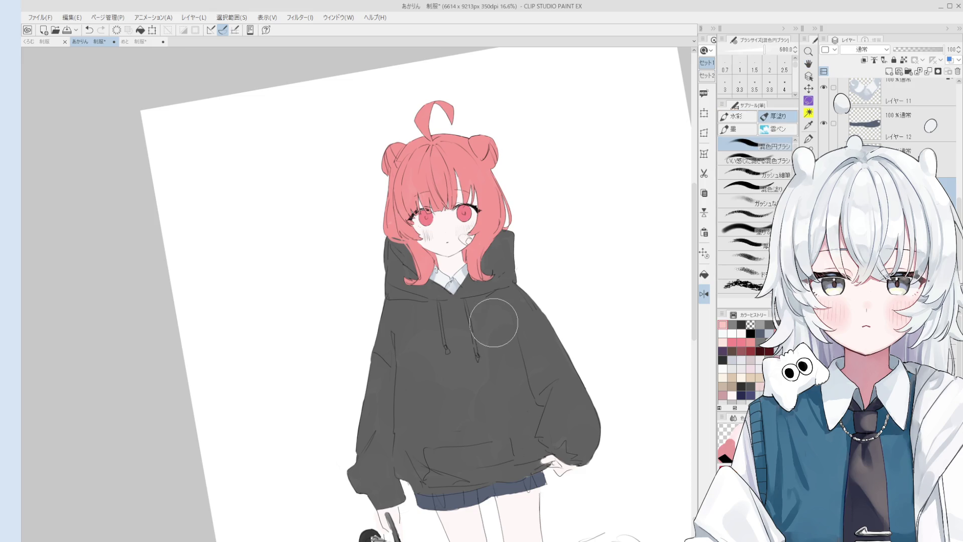
scroll(462, 257, "up", 3)
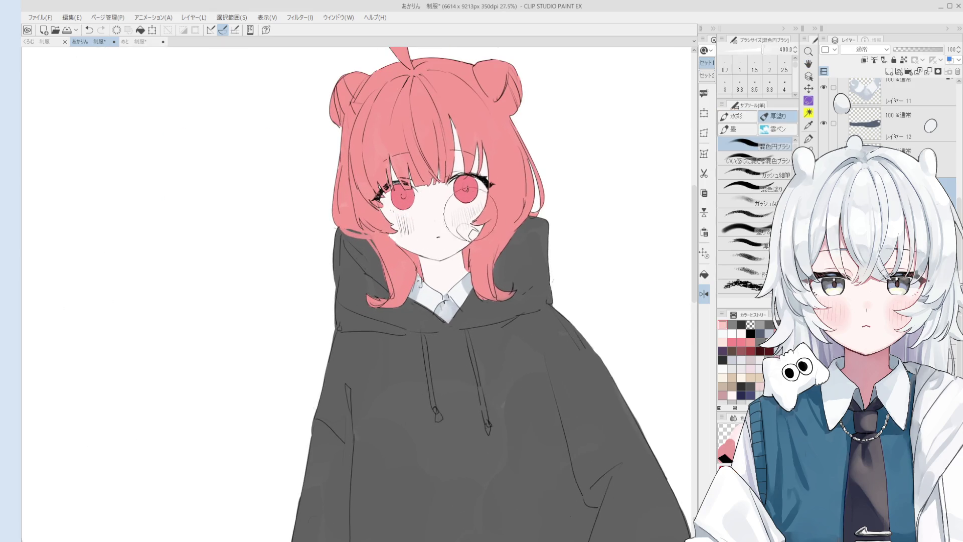
key("bracketright")
key("bracketright")
key("bracketright")
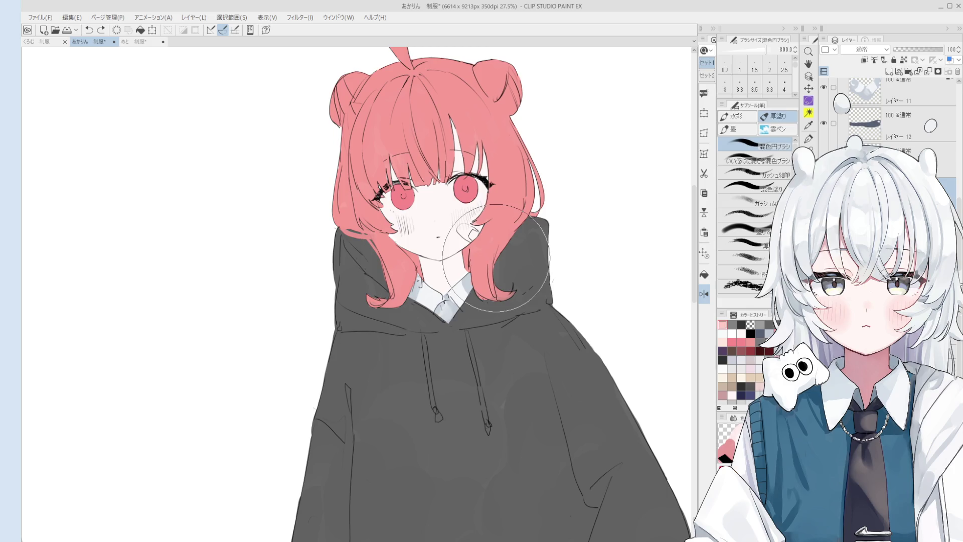
key("bracketleft")
key("bracketleft")
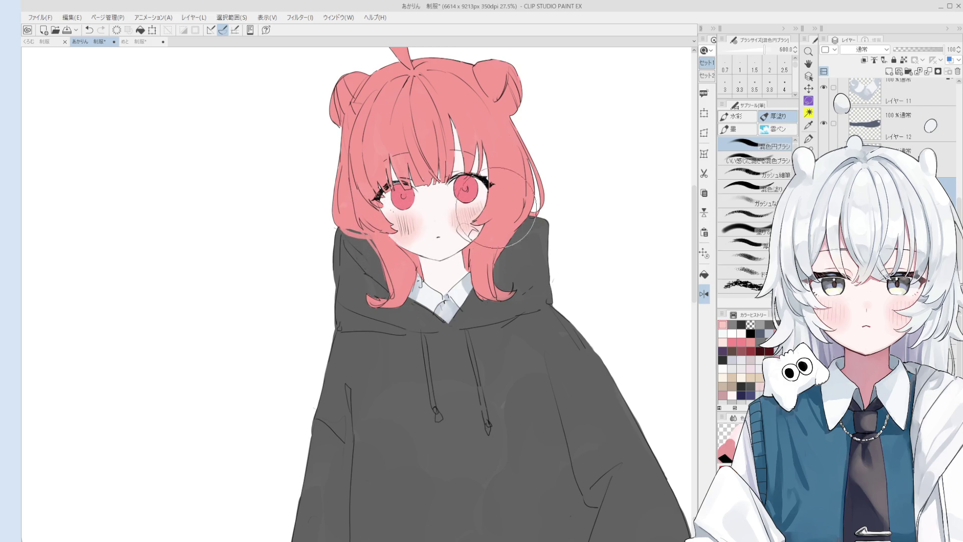
key("bracketleft")
Step: Dab a small white highlight at the right eye with a reduced brush
scroll(446, 189, "up", 3)
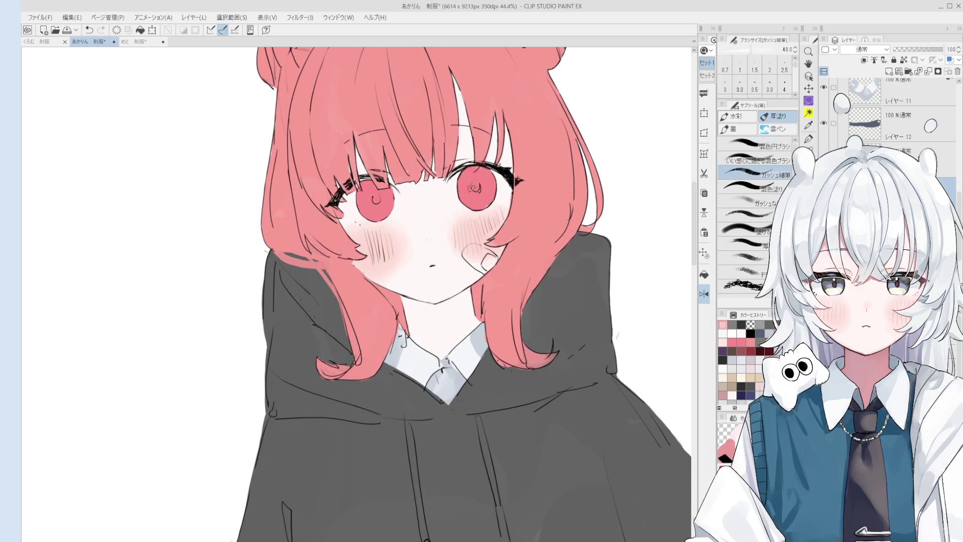
key("bracketleft")
key("bracketleft")
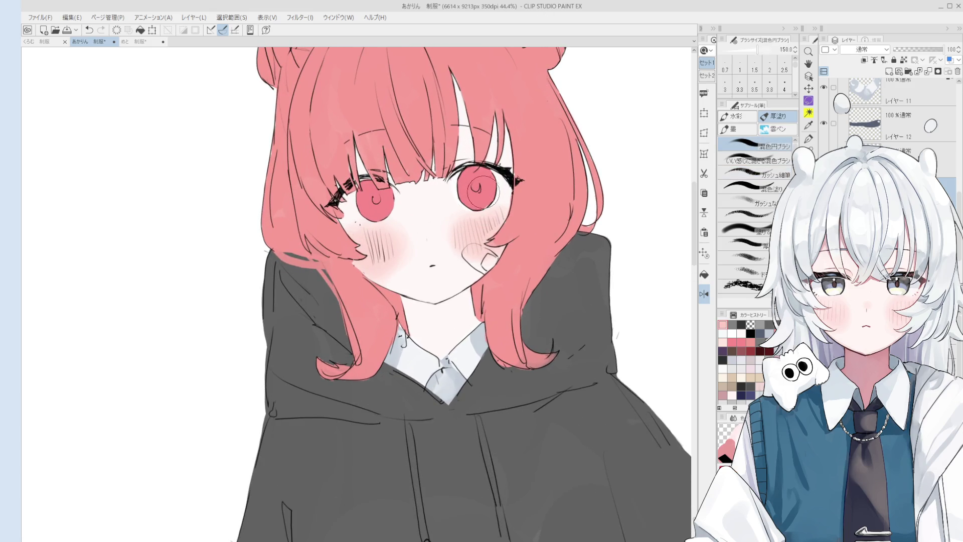
left_click(489, 189)
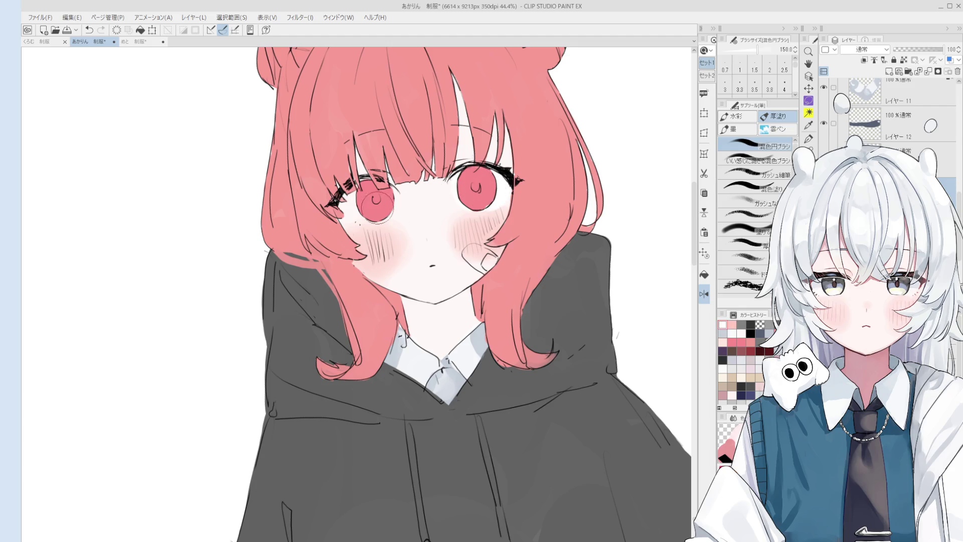
scroll(371, 186, "down", 3)
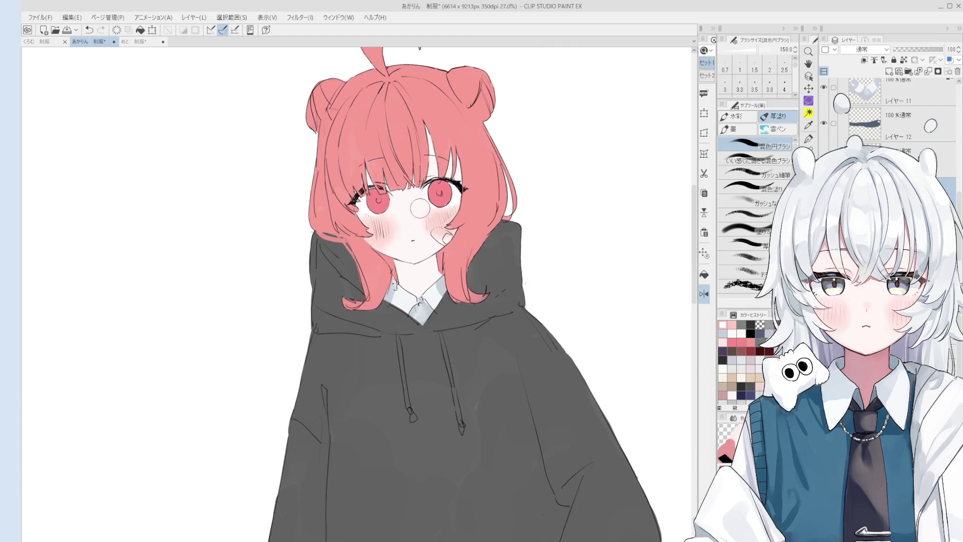
Step: Zoom and rotate onto the right eye, then adjust and trim the lash strokes beside it
scroll(427, 186, "up", 4)
scroll(426, 186, "up", 3)
mouse_move(468, 211)
left_mouse_down()
mouse_move(364, 245)
mouse_move(395, 271)
left_mouse_up()
scroll(394, 272, "up", 2)
left_click_drag(424, 216, 384, 277)
key("e")
left_click_drag(391, 243, 377, 274)
Step: Erase the stray lash strokes and redraw a cleaner lash line beside the eye
key("p")
key("e")
mouse_move(417, 215)
left_mouse_down()
mouse_move(384, 283)
mouse_move(367, 251)
left_mouse_up()
key("p")
left_click_drag(372, 193, 385, 251)
key("ctrl+z")
left_click_drag(368, 187, 384, 257)
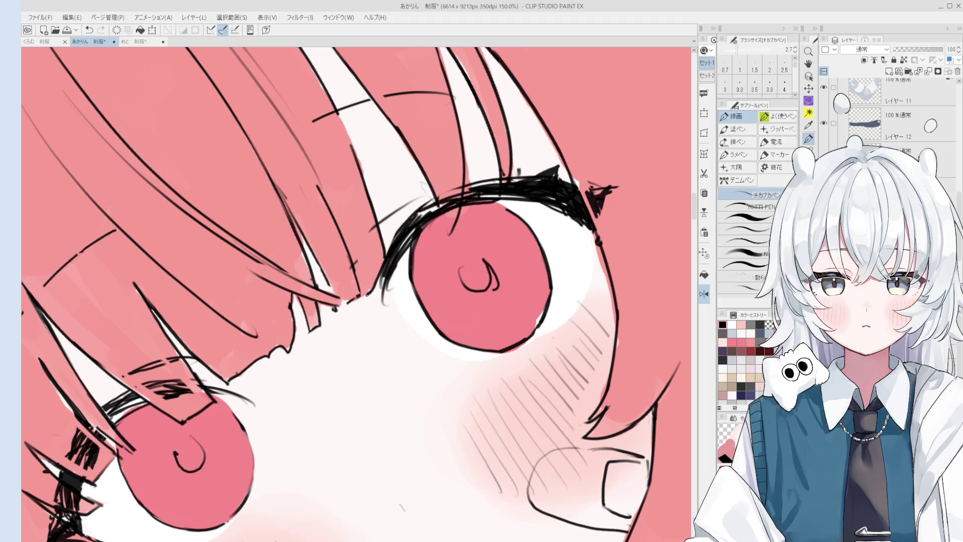
Step: Level the view so the eyes are horizontal and zoom in around the right eye
key("ctrl+alt+r")
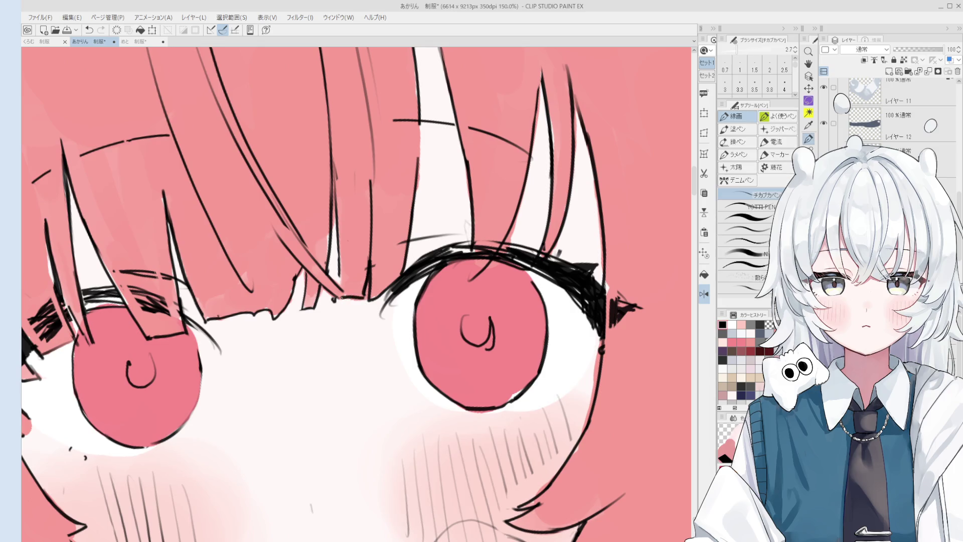
scroll(406, 271, "down", 5)
scroll(458, 273, "up", 5)
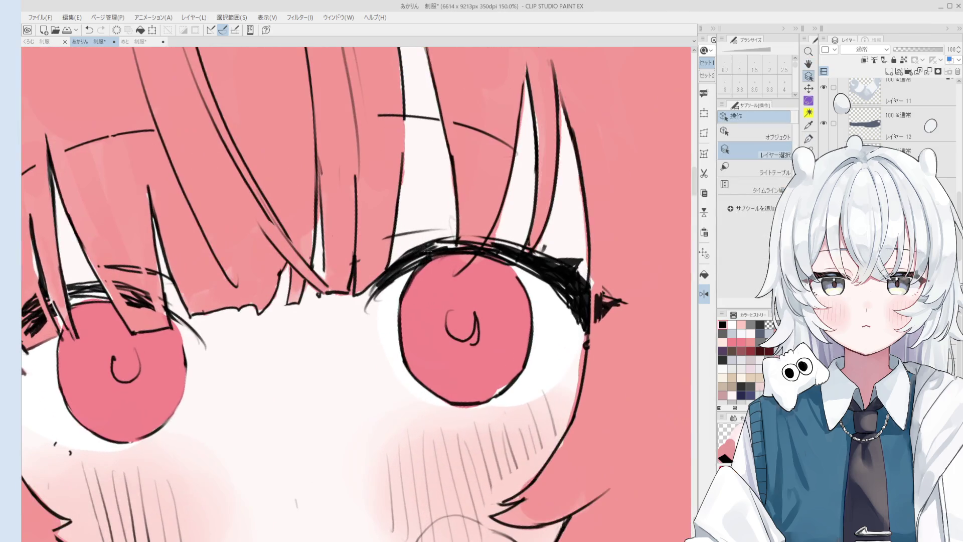
key("minus")
key("minus")
key("minus")
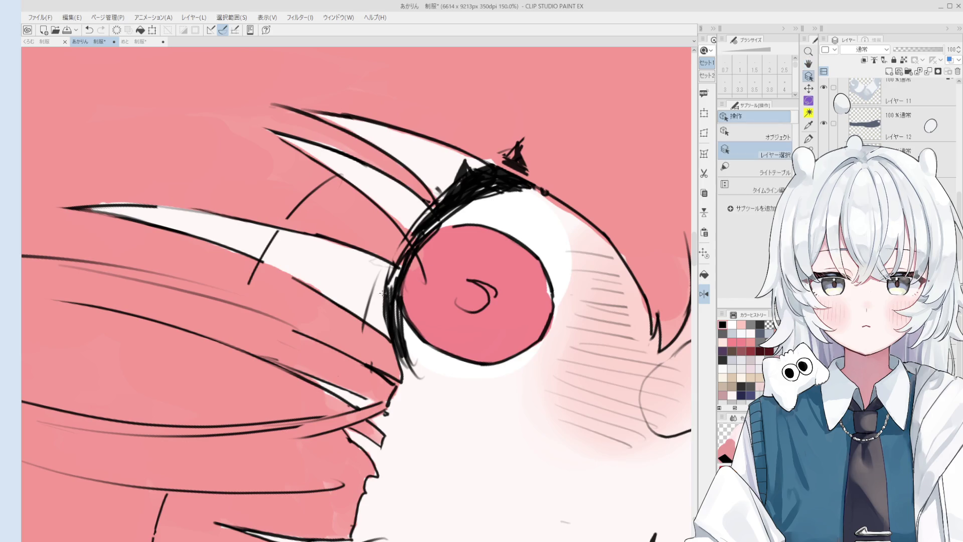
Step: Raise the pen size to 7 and thicken the right eye's upper lid line with bold strokes
key("p")
key("bracketright")
key("bracketright")
key("bracketright")
left_click_drag(425, 230, 391, 287)
left_click_drag(448, 194, 389, 288)
scroll(436, 223, "up", 1)
left_click_drag(459, 203, 419, 237)
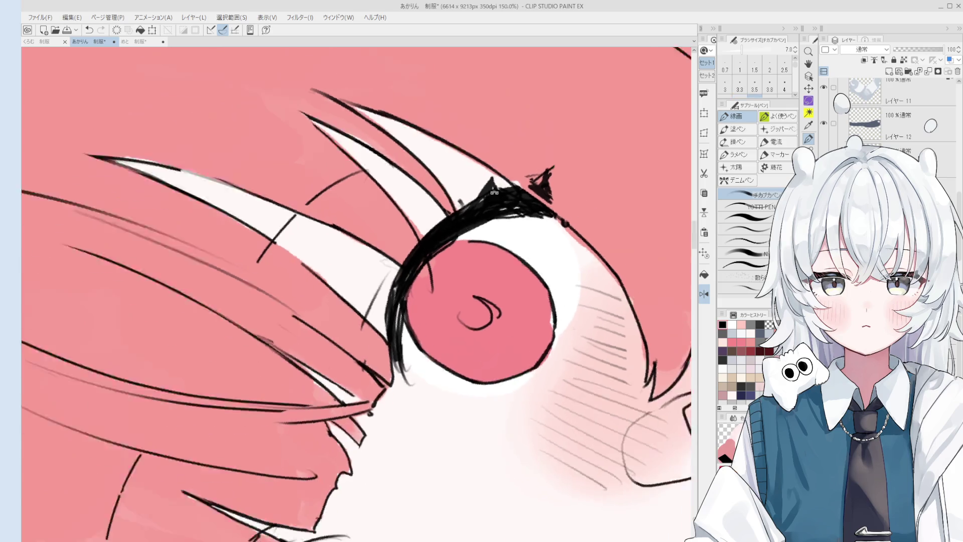
Step: Turn the view upright and add bold lash strokes at the right eye's corner
key("at")
mouse_move(521, 329)
left_mouse_down()
mouse_move(514, 352)
mouse_move(532, 373)
left_mouse_up()
scroll(527, 364, "down", 2)
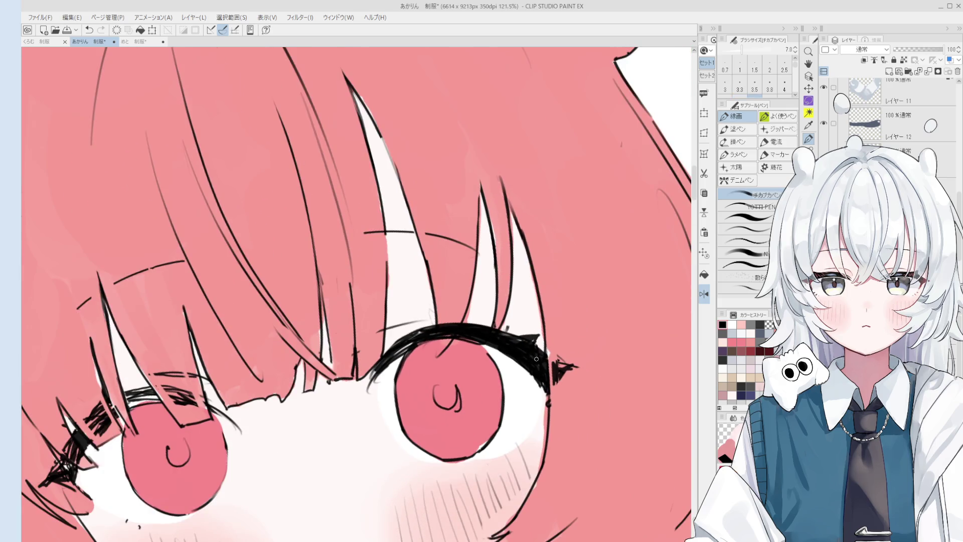
key("e")
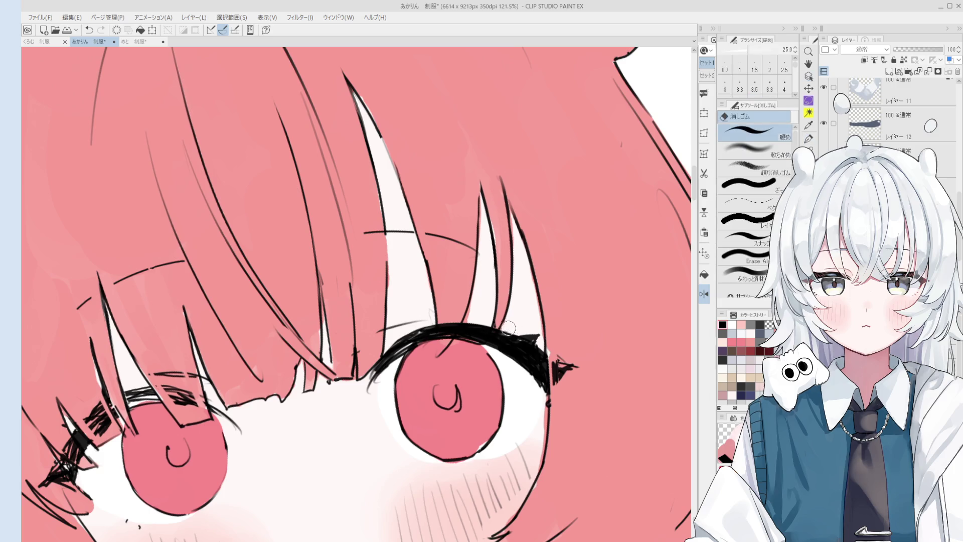
scroll(532, 360, "down", 2)
key("p")
scroll(534, 357, "up", 2)
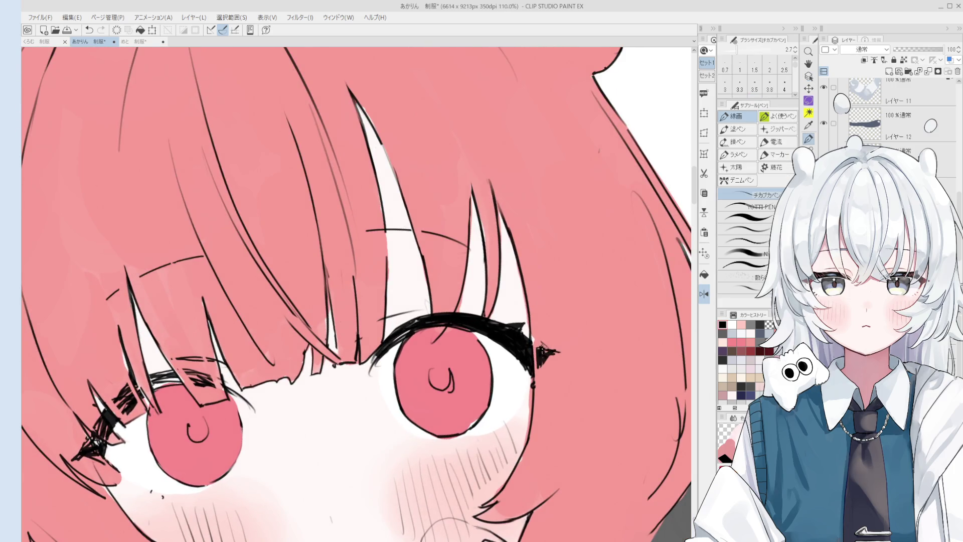
Step: Erase stray line bits at the outer corner of the left eye
key("e")
key("p")
scroll(543, 363, "down", 3)
scroll(543, 364, "up", 2)
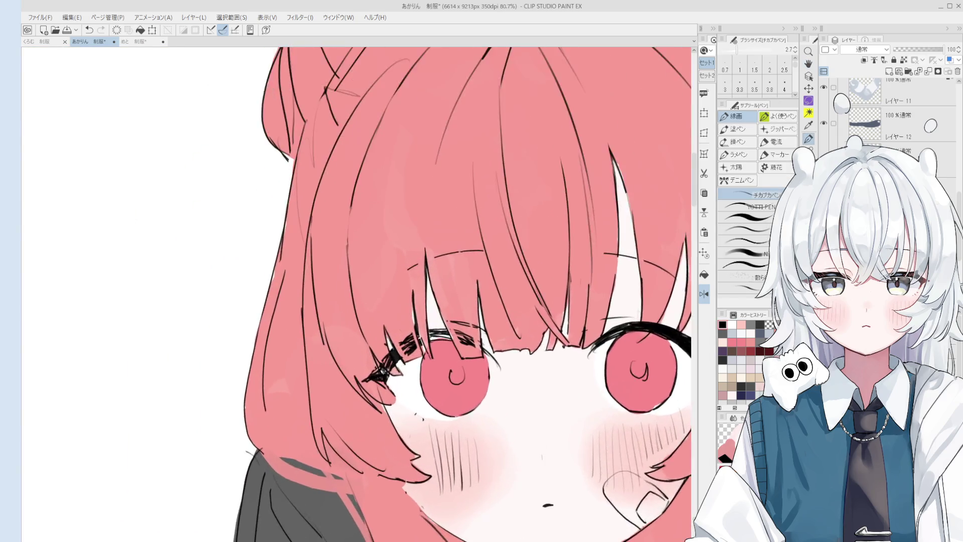
scroll(385, 355, "up", 3)
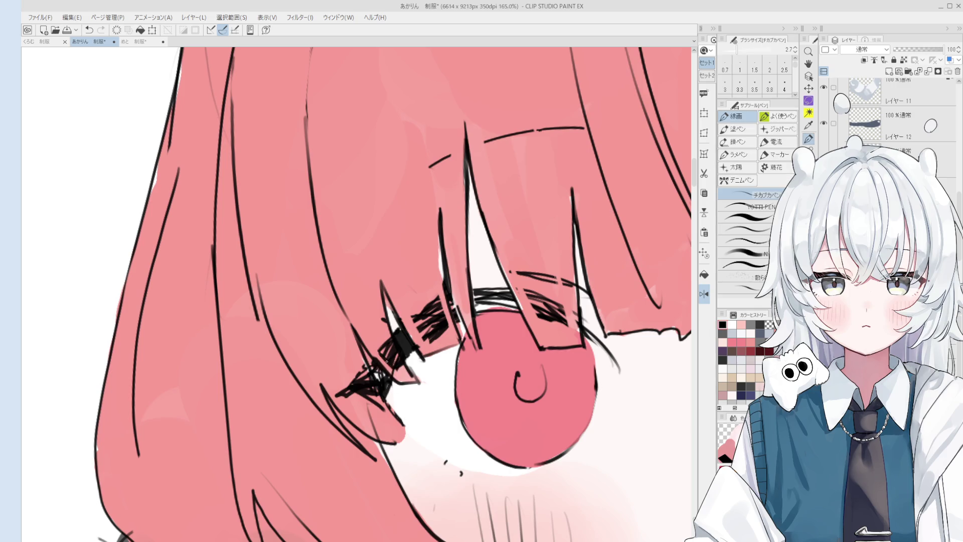
scroll(387, 361, "down", 1)
key("e")
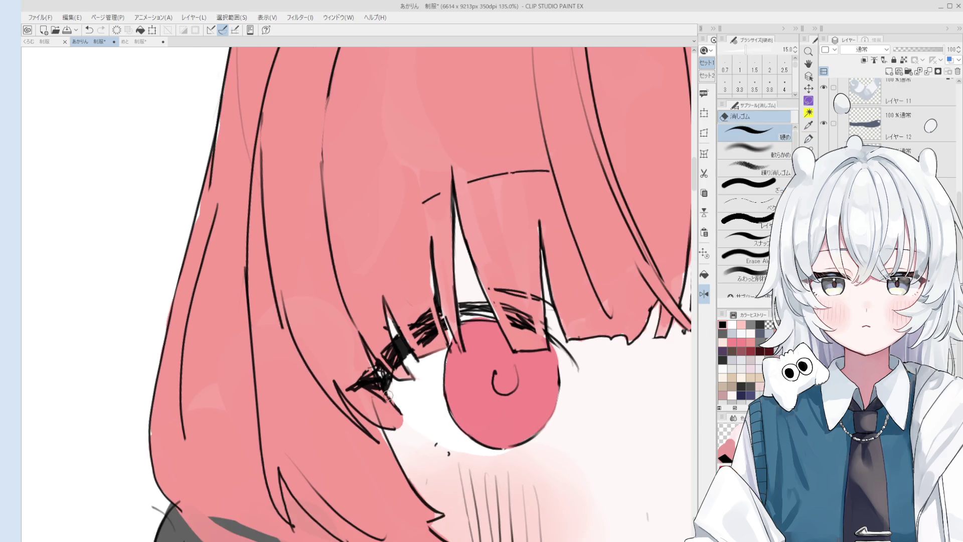
left_click_drag(389, 397, 383, 388)
Step: Thicken the pen slightly, shrink the eraser, and erase a bit of line near the lashes
key("p")
key("bracketright")
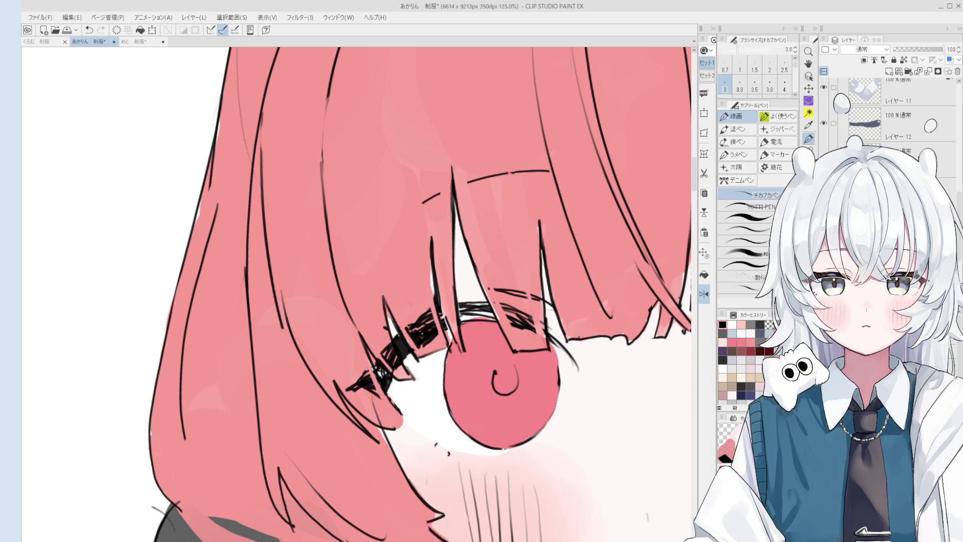
key("e")
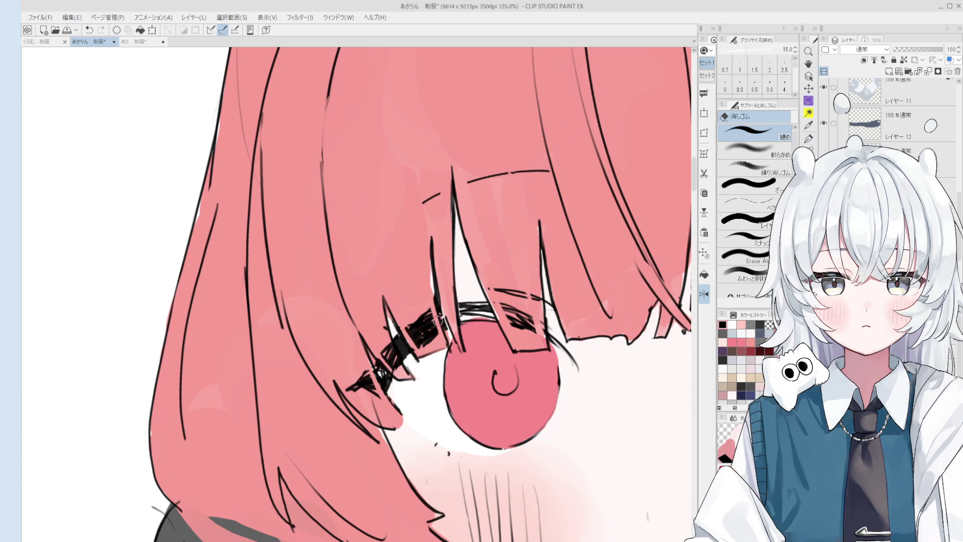
key("bracketleft")
key("bracketleft")
key("bracketleft")
left_click_drag(430, 306, 421, 321)
Step: Undo the recent eyelash edits and retouch the left eye's lashes in black
scroll(426, 311, "up", 2)
key("o")
key("p")
key("ctrl+z")
key("o")
key("p")
left_click_drag(411, 323, 426, 333)
Step: Zoom around the left eye's lashes while alternating between pen and eraser
key("o")
key("p")
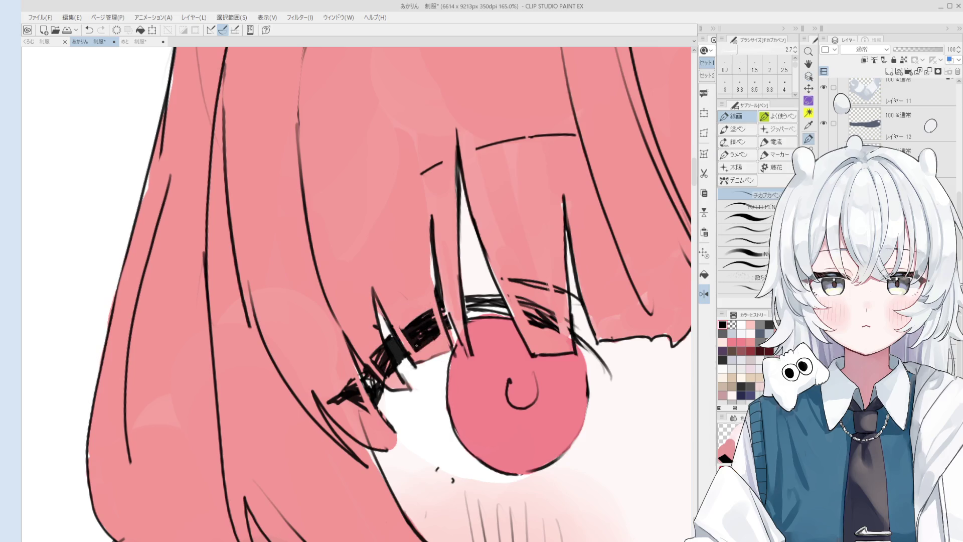
key("e")
scroll(442, 343, "down", 3)
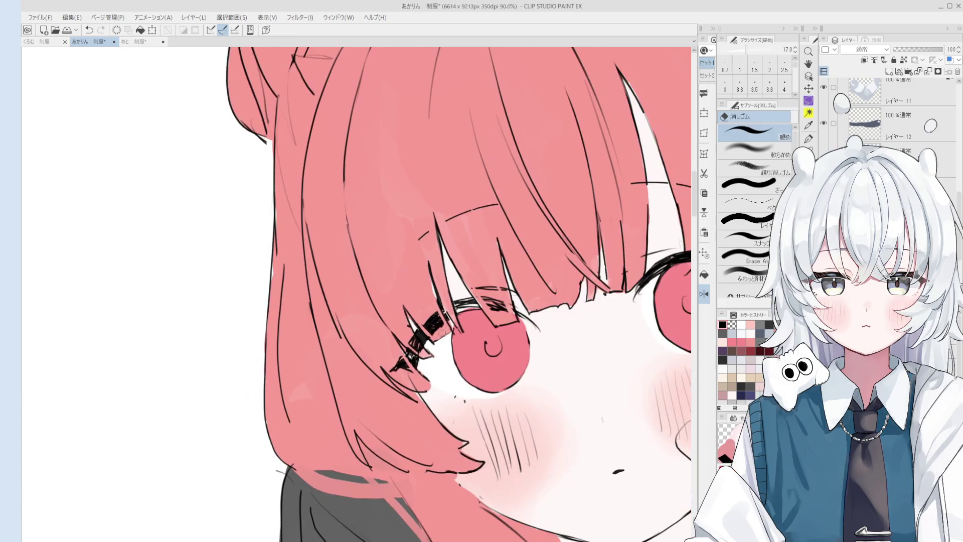
scroll(441, 342, "up", 6)
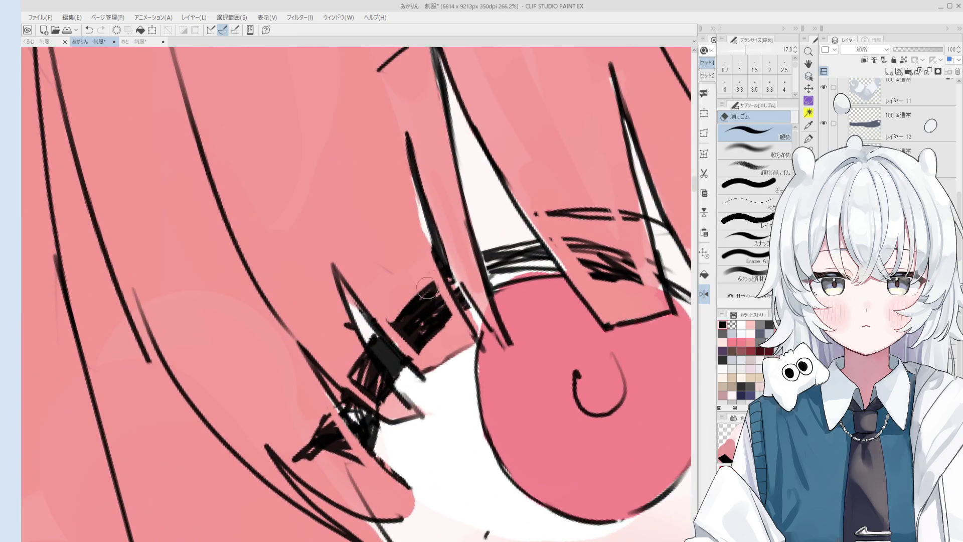
scroll(448, 323, "down", 3)
key("o")
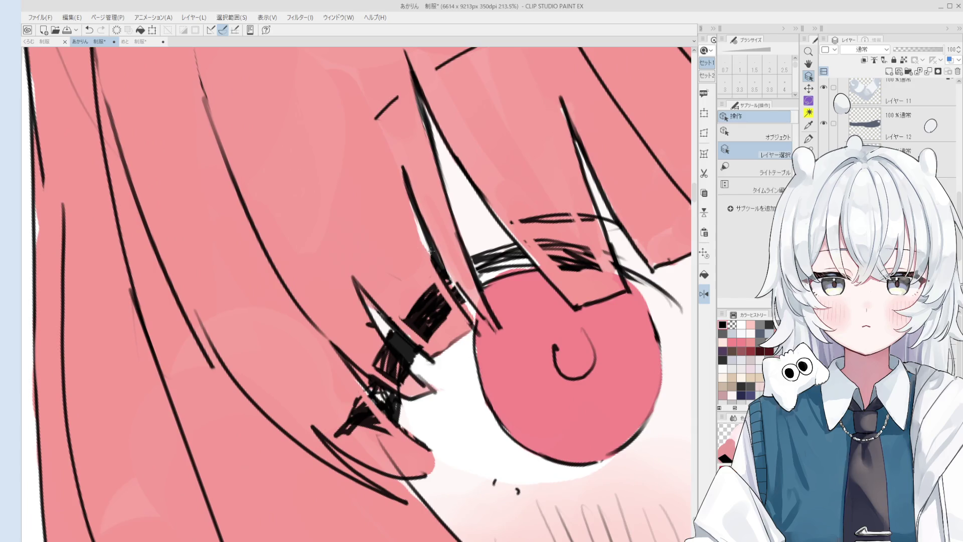
scroll(430, 249, "down", 2)
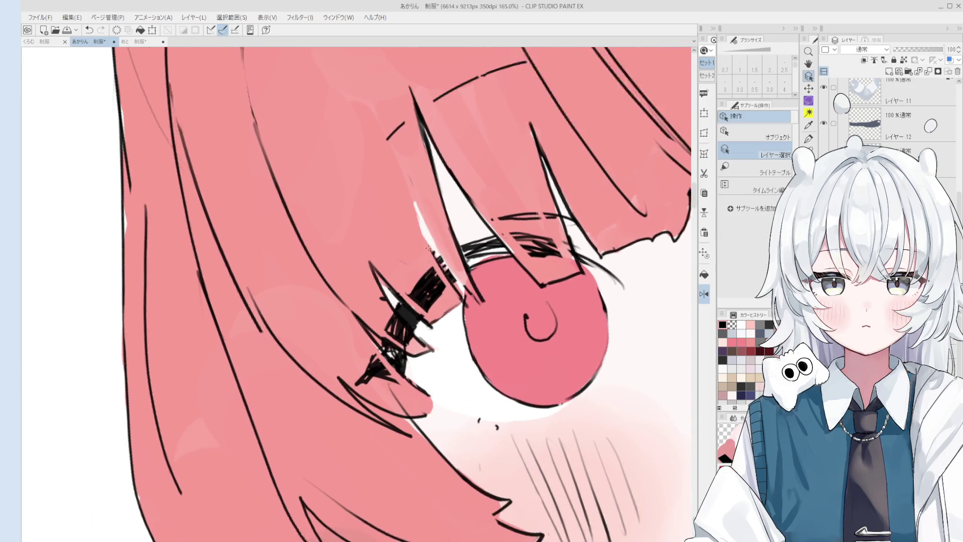
scroll(429, 250, "up", 1)
Step: Set the brush to transparent colour and alternate eraser and inking pen on the lashes
key("c")
key("e")
scroll(456, 283, "up", 3)
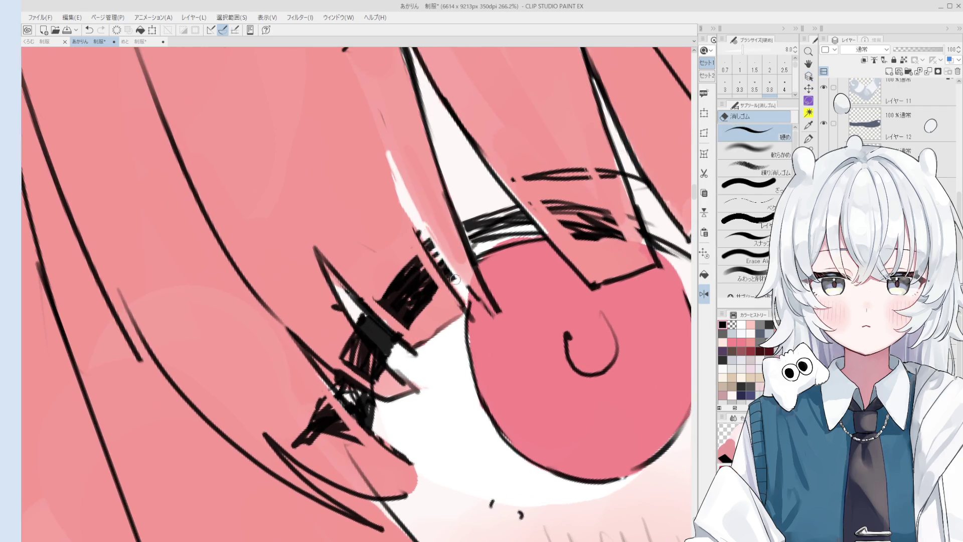
scroll(456, 279, "down", 2)
key("o")
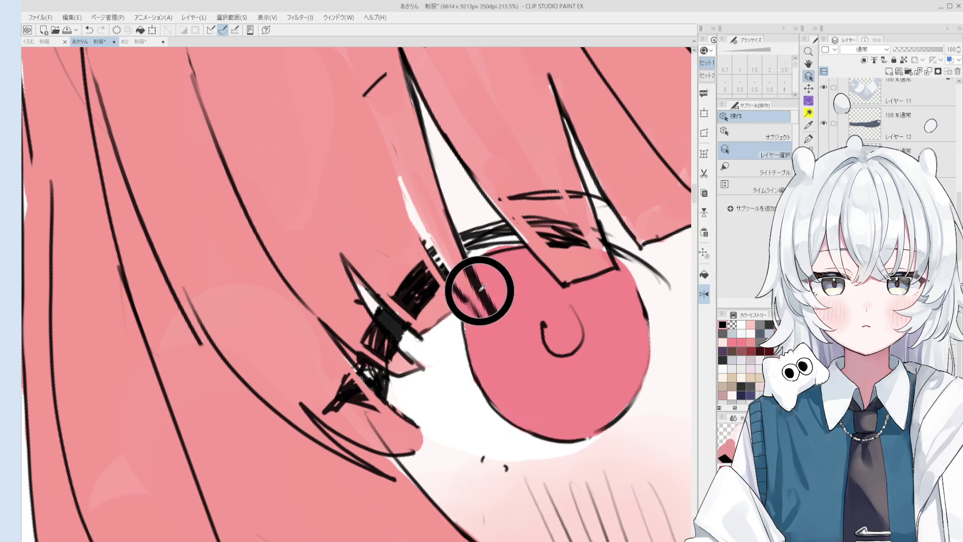
key("p")
scroll(438, 266, "down", 4)
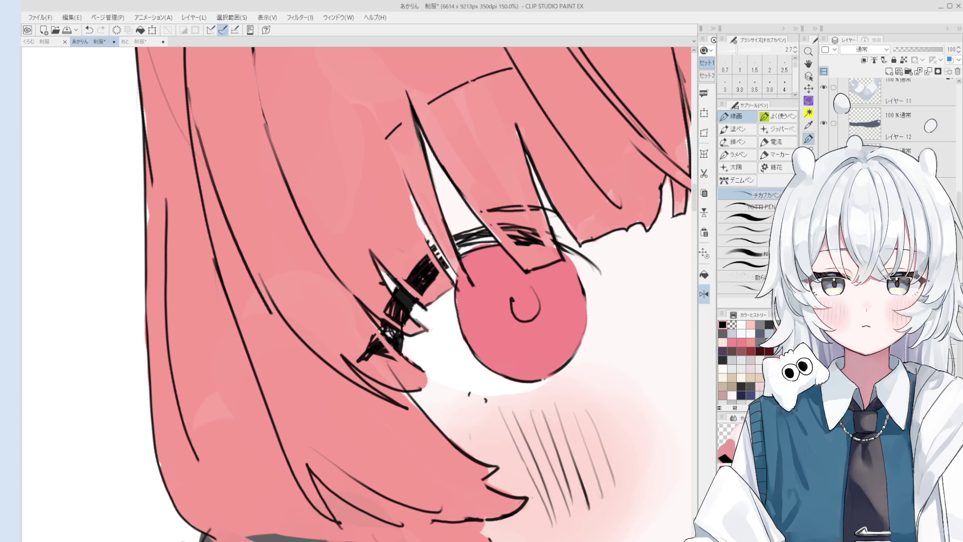
key("e")
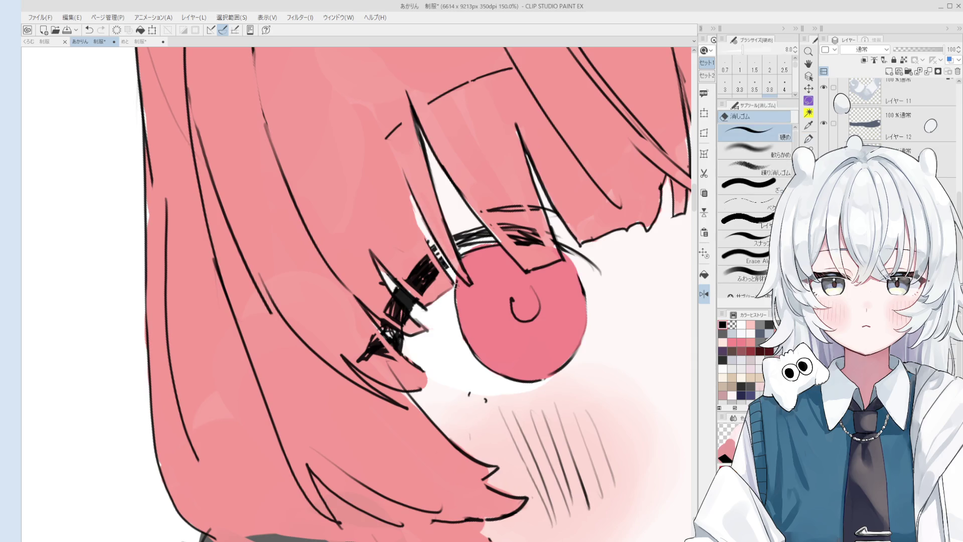
key("p")
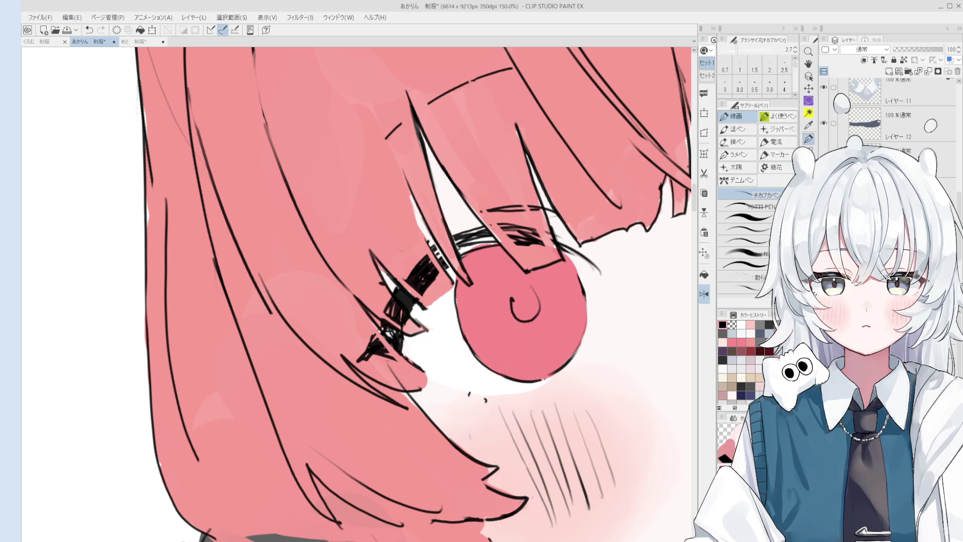
Step: Switch to the YOTTI PEN at size 4 and zoom in on the left eye corner
left_click(750, 206)
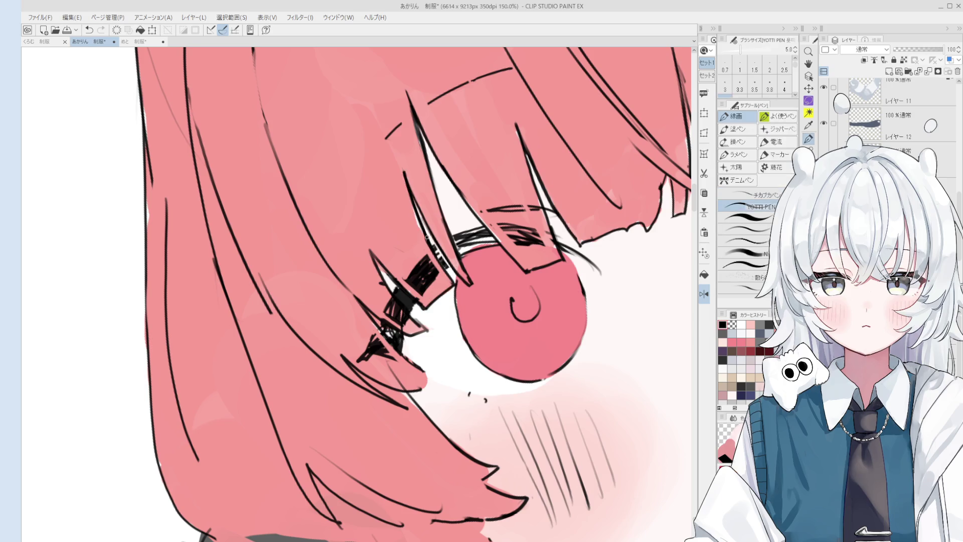
scroll(425, 234, "down", 1)
key("bracketright")
scroll(426, 235, "down", 1)
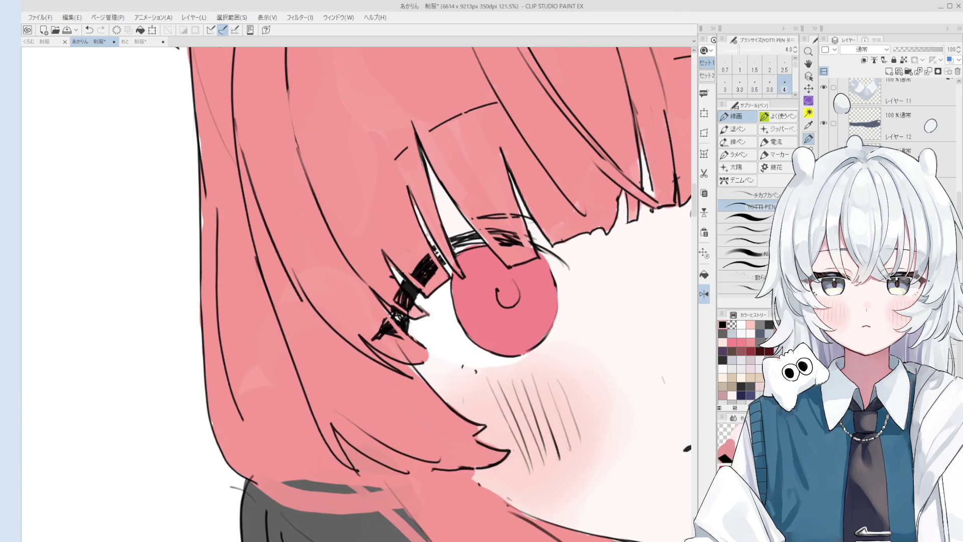
left_click_drag(415, 206, 415, 200)
Step: Shrink the eraser to size 6, then return to the inking pen and blending brush
key("e")
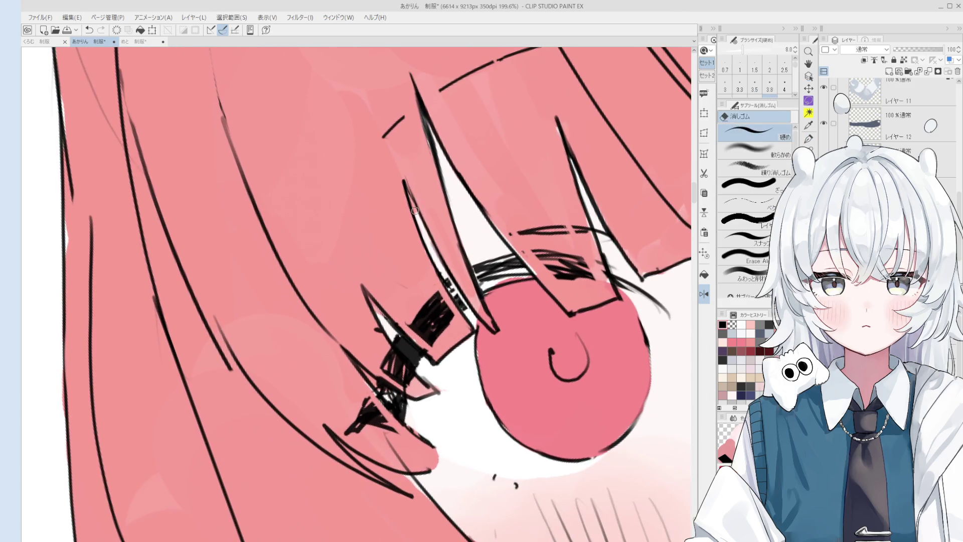
scroll(427, 234, "down", 3)
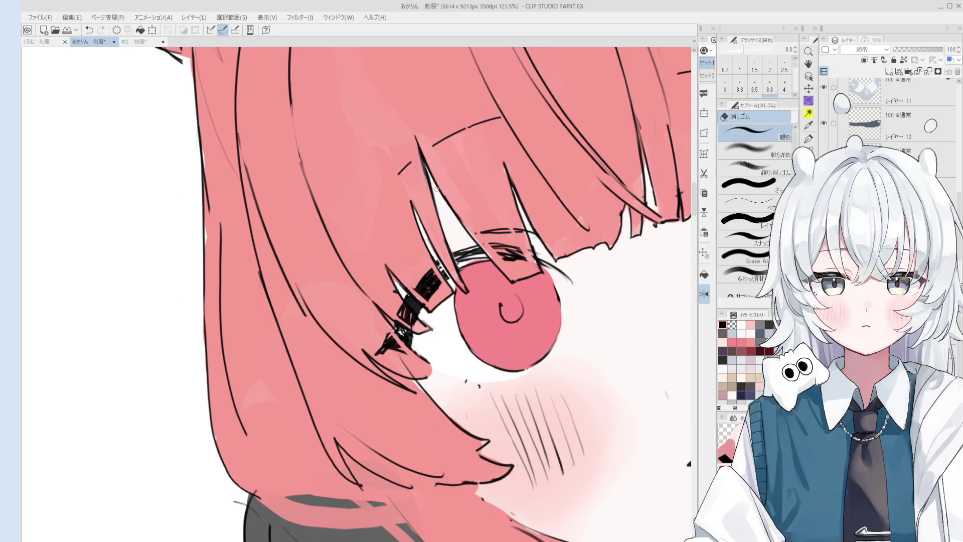
key("bracketleft")
key("bracketleft")
key("p")
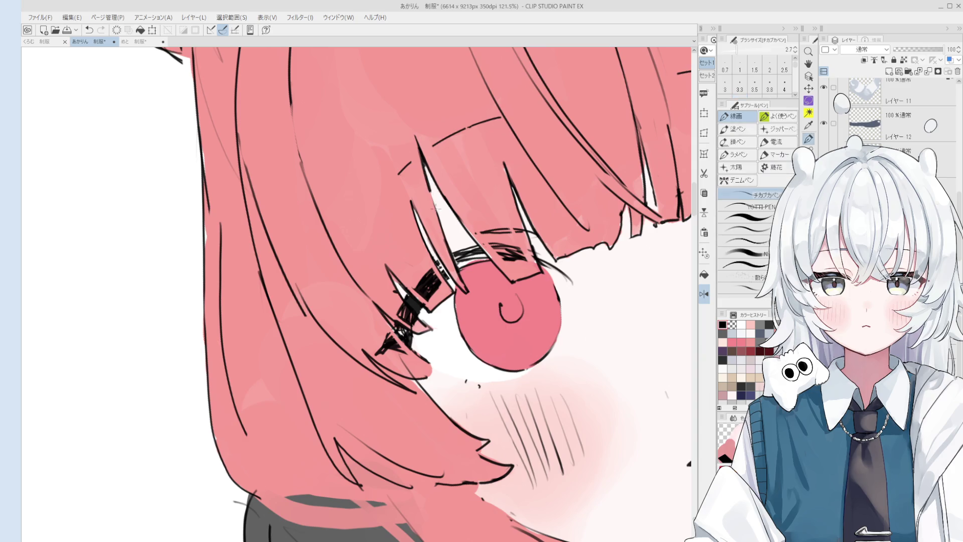
scroll(435, 201, "down", 2)
key("b")
scroll(514, 271, "up", 1)
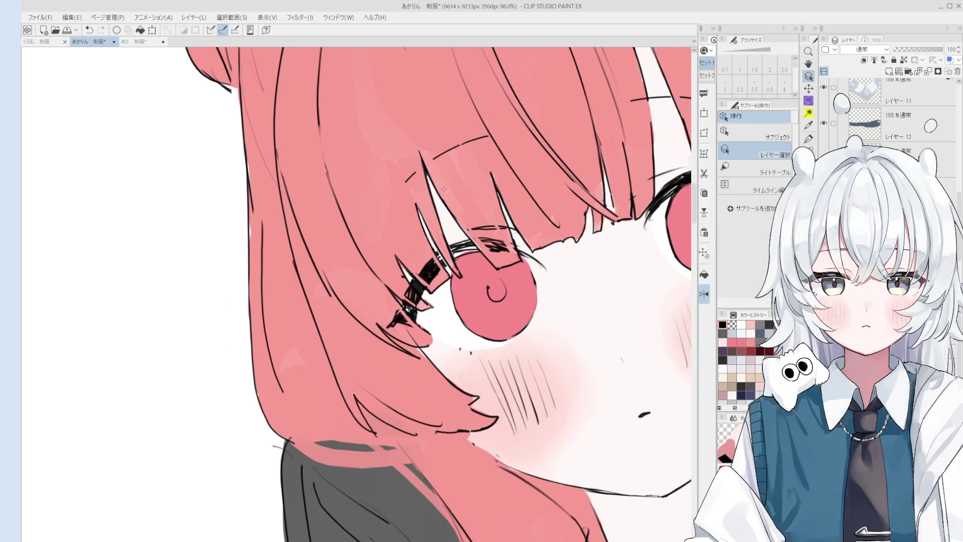
key("bracketright")
key("bracketright")
key("bracketright")
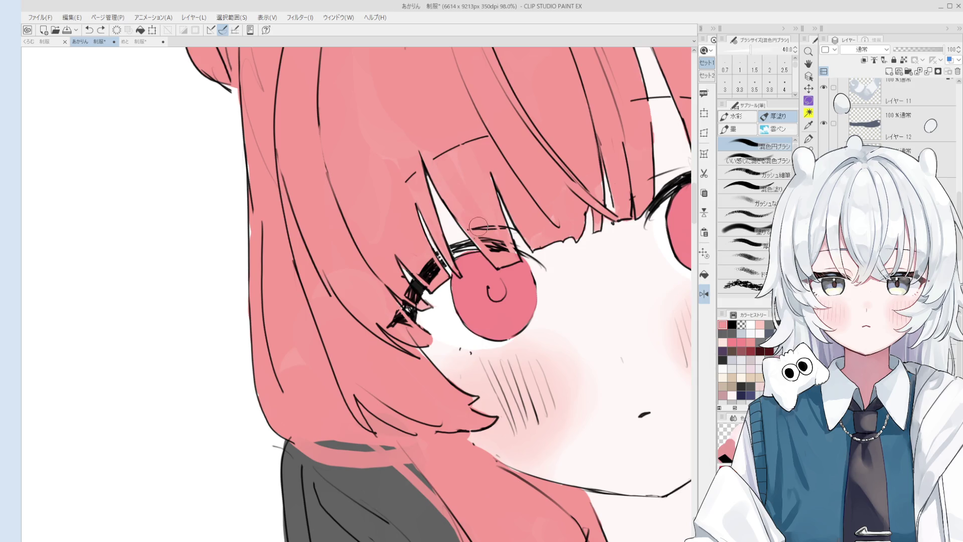
left_click_drag(504, 246, 496, 249)
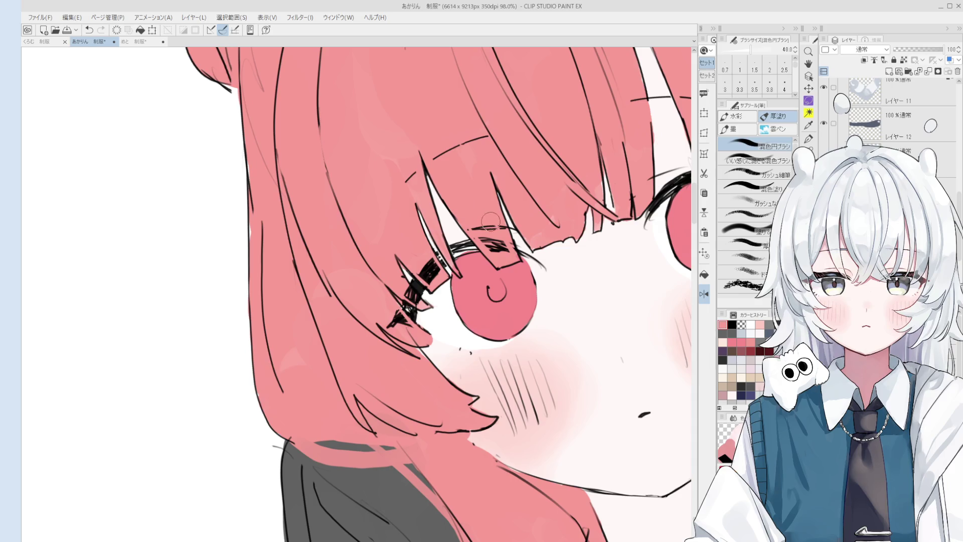
key("asciicircum")
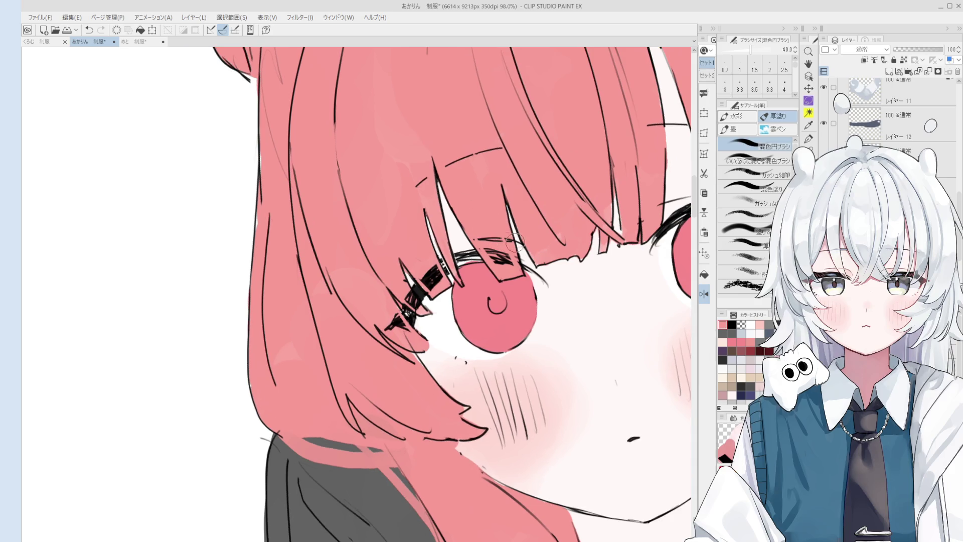
key("e")
scroll(462, 211, "up", 2)
key("bracketright")
key("bracketright")
key("bracketright")
scroll(487, 240, "down", 1)
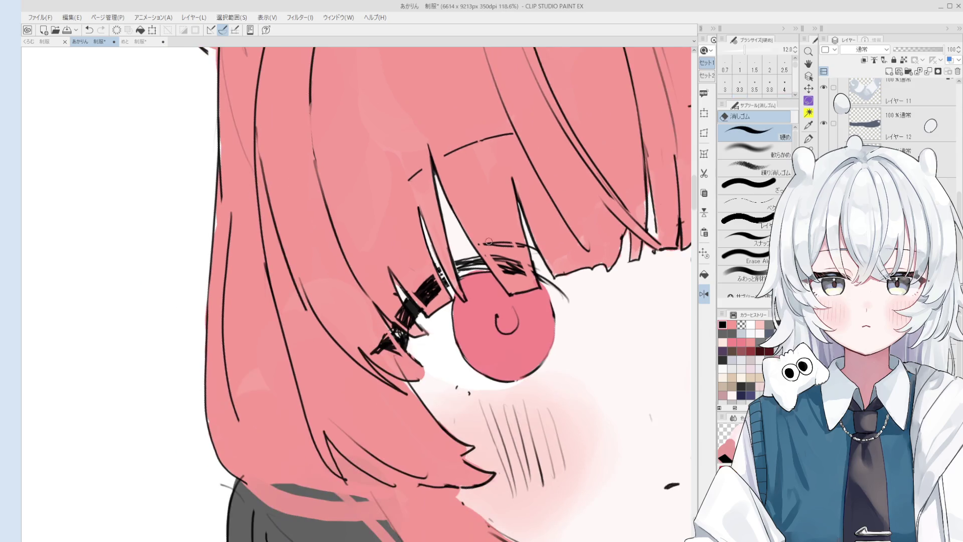
key("b")
scroll(400, 201, "down", 1)
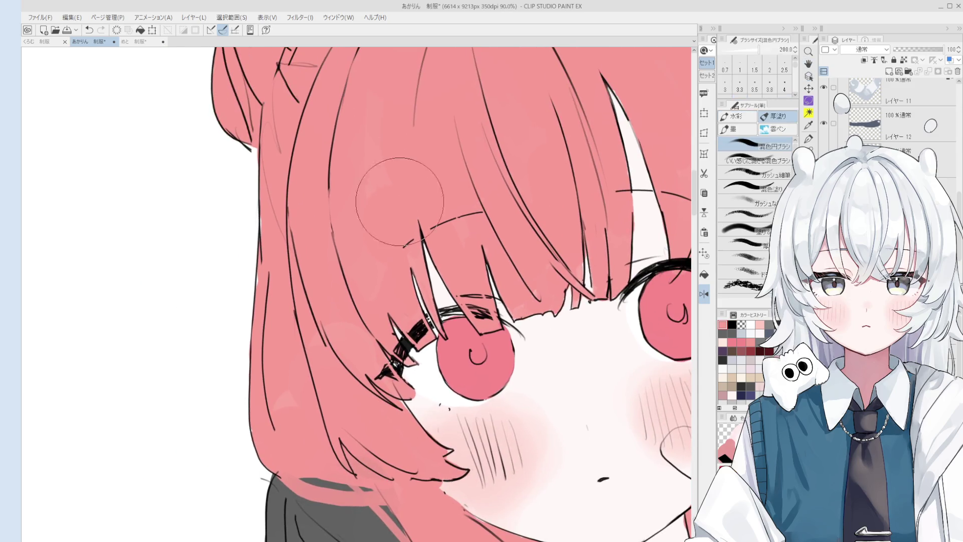
scroll(433, 237, "up", 1)
key("e")
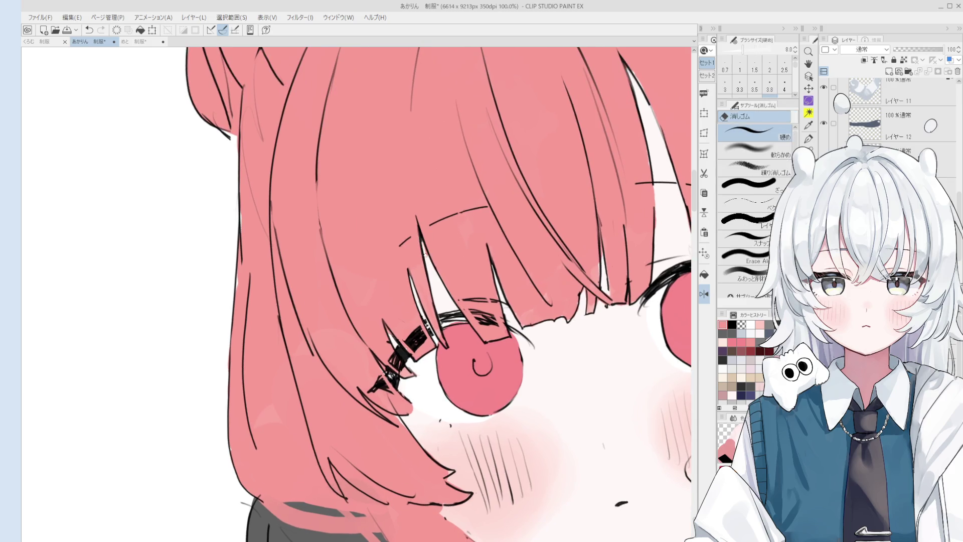
key("o")
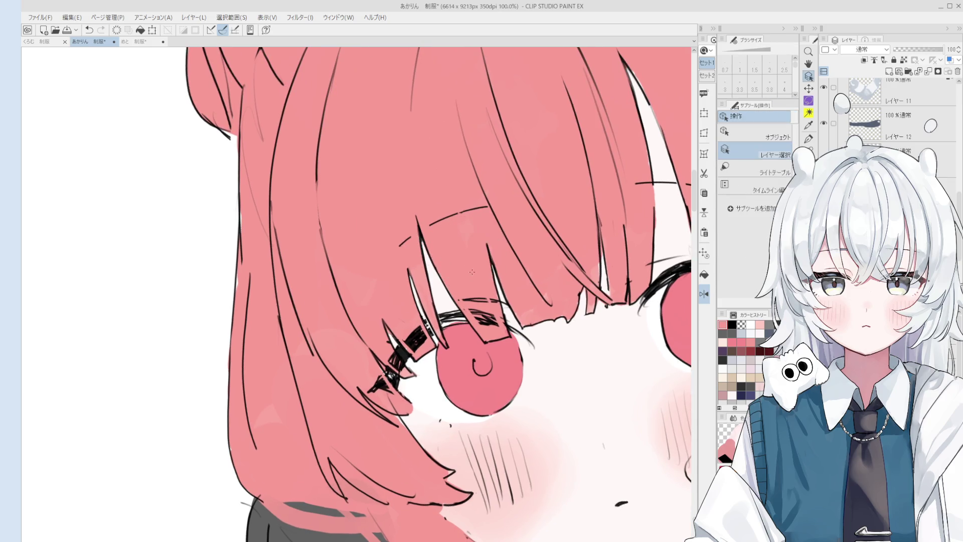
scroll(385, 178, "down", 3)
key("b")
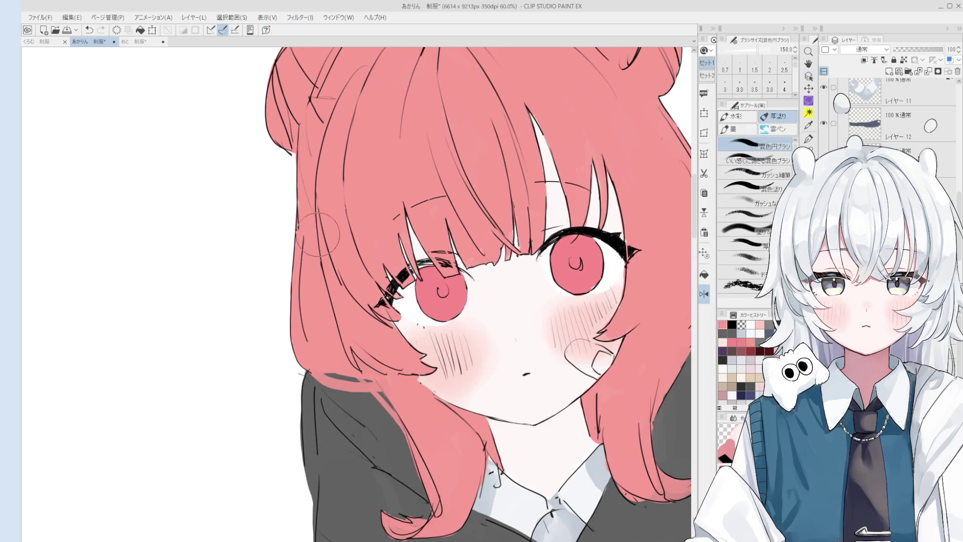
scroll(350, 216, "down", 1)
left_click_drag(349, 215, 360, 266)
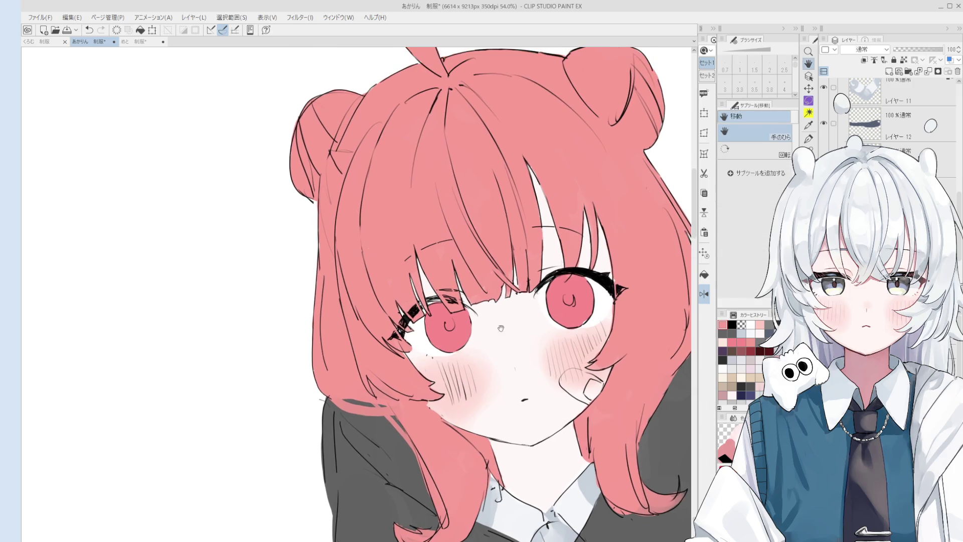
scroll(520, 288, "up", 1)
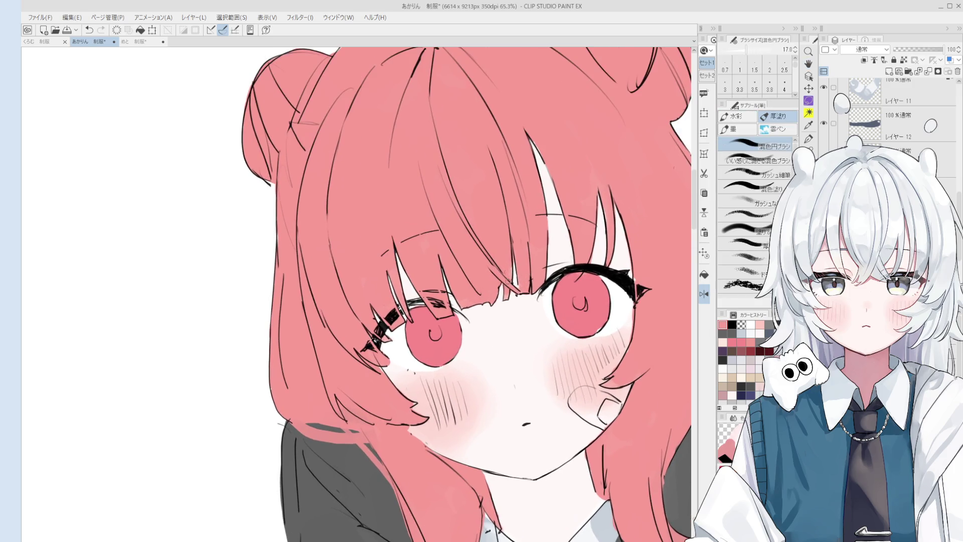
scroll(509, 279, "up", 2)
key("e")
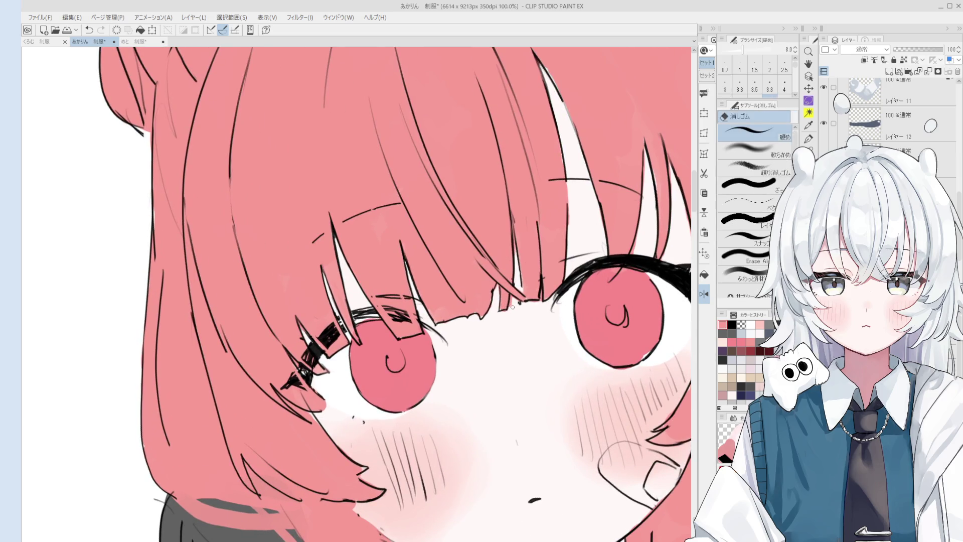
Step: Alternate the hard eraser and 線画 line pen while zooming onto the left eye's lash line
key("b")
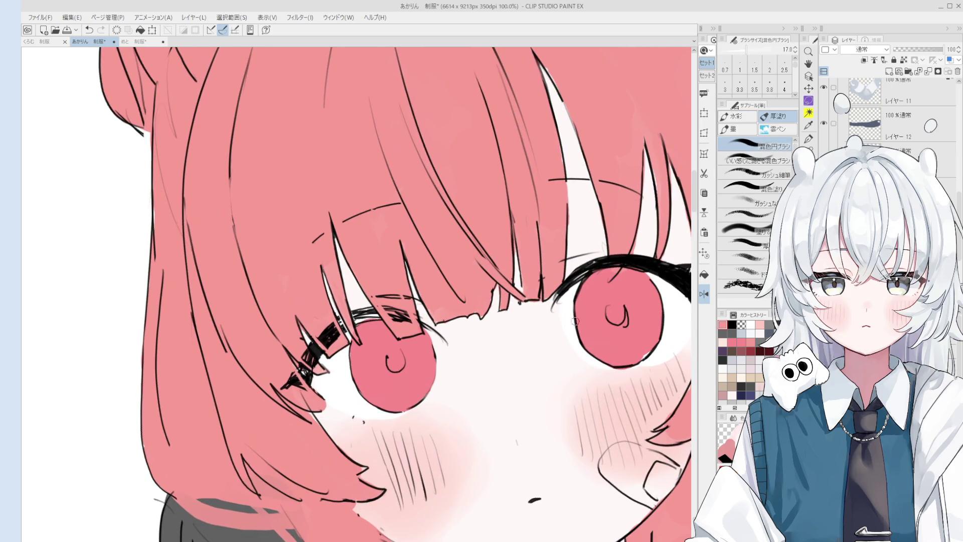
scroll(519, 251, "up", 1)
key("e")
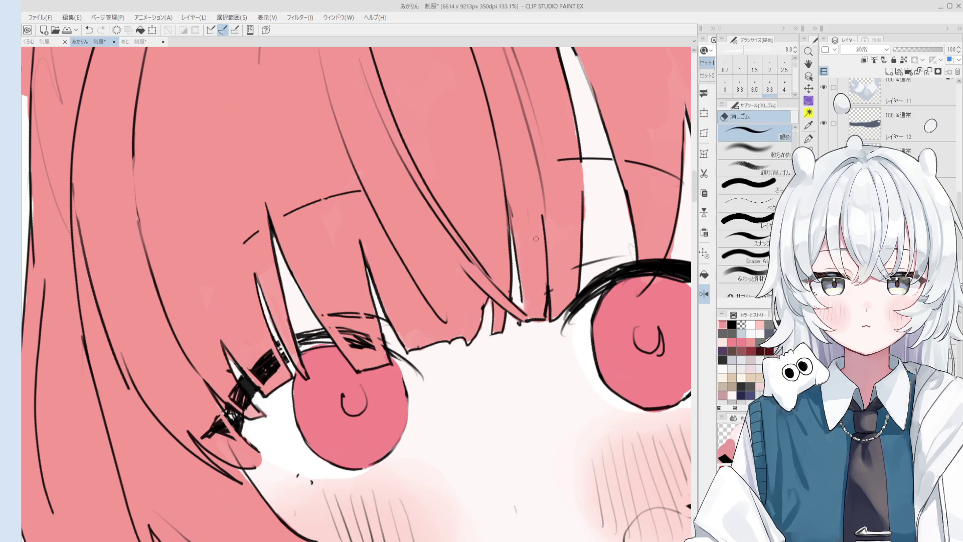
key("b")
key("p")
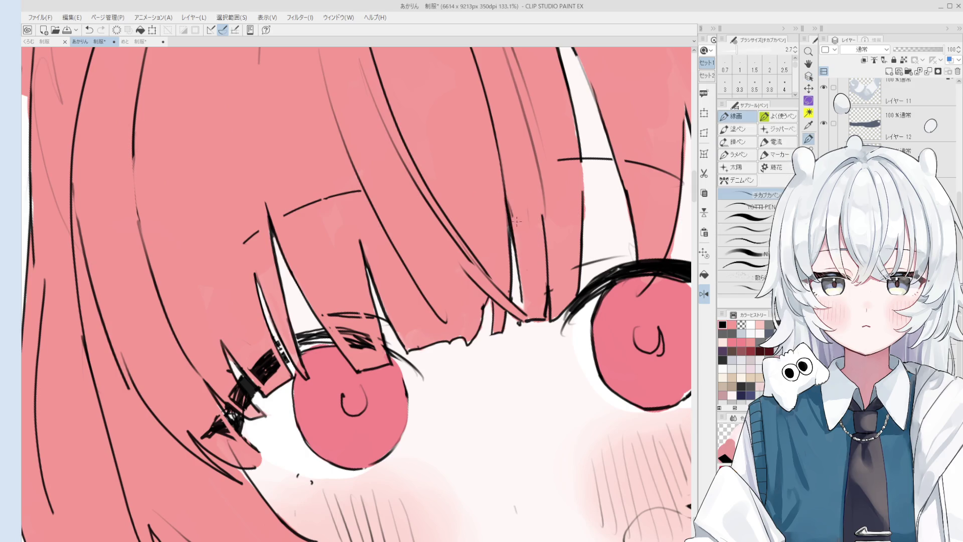
scroll(517, 220, "down", 1)
scroll(521, 241, "down", 1)
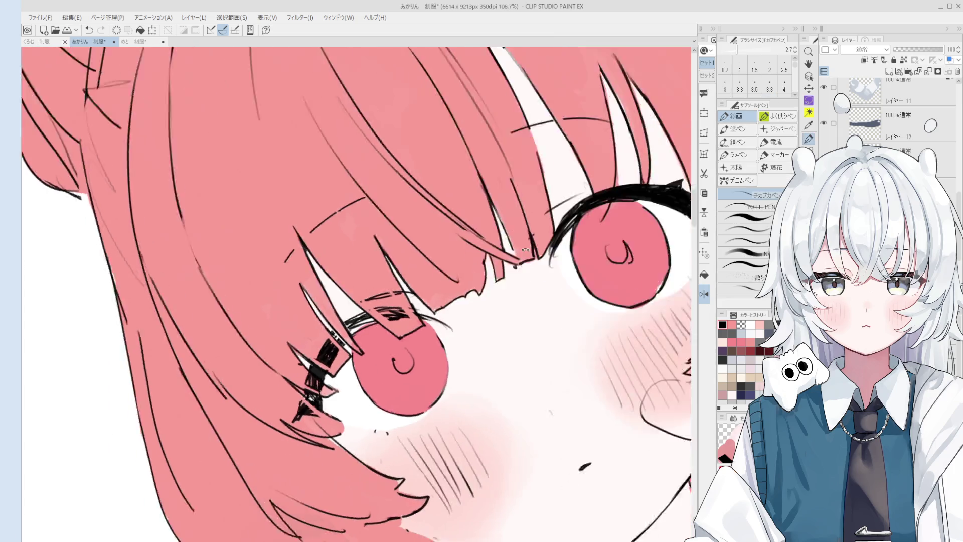
scroll(525, 249, "down", 2)
key("e")
scroll(458, 272, "up", 2)
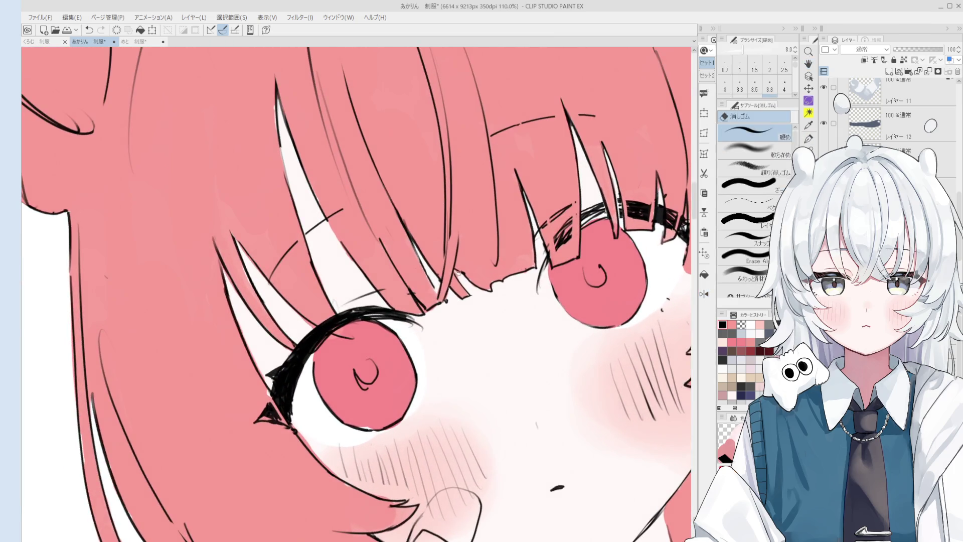
Step: Ink a new bang strand line over the left eye with the line pen
key("p")
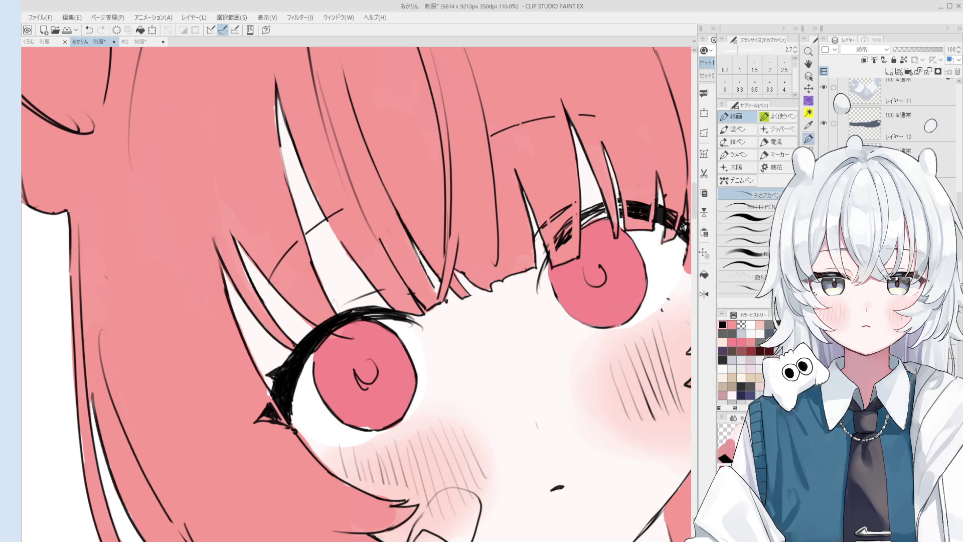
key("e")
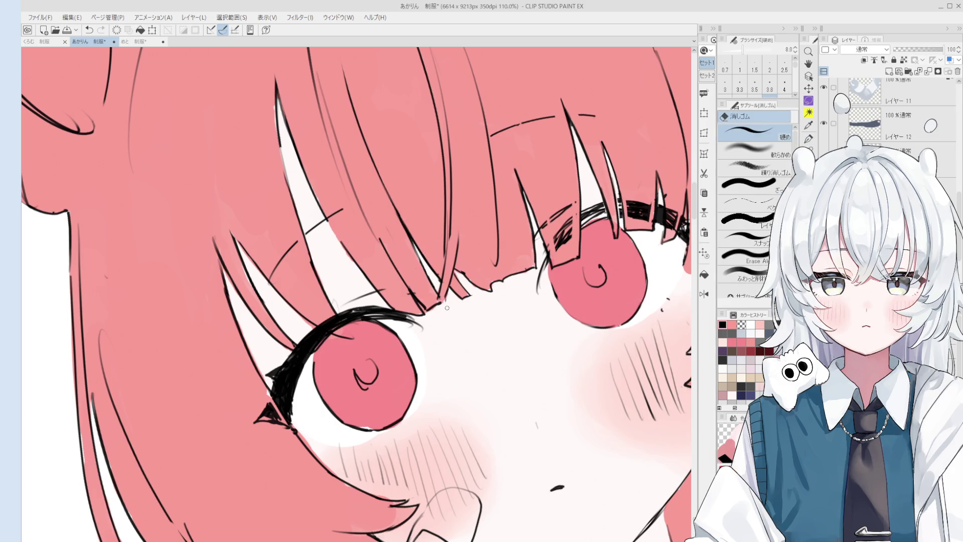
key("p")
scroll(443, 301, "down", 3)
key("e")
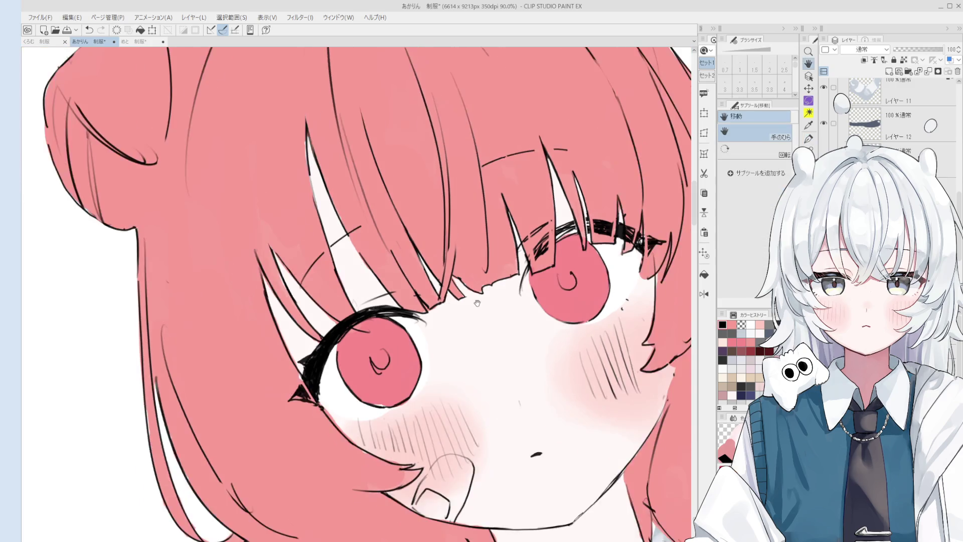
scroll(451, 308, "up", 5)
key("p")
mouse_move(454, 297)
left_mouse_down()
mouse_move(469, 332)
mouse_move(458, 310)
left_mouse_up()
key("e")
key("p")
key("e")
scroll(461, 311, "up", 3)
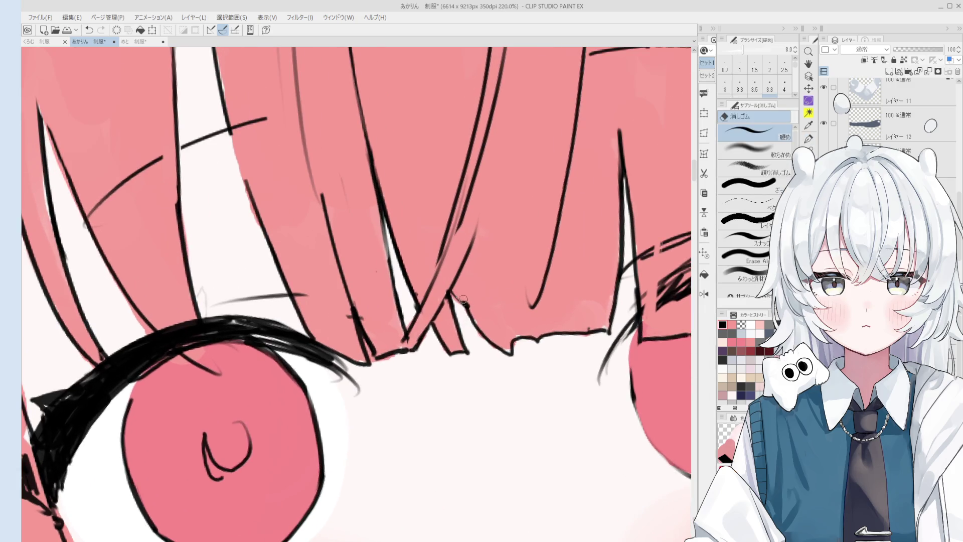
Step: Enlarge the hard eraser to 17 and trim part of the bangs' edge line
scroll(468, 303, "down", 1)
key("bracketright")
key("bracketright")
key("bracketright")
left_click_drag(521, 353, 520, 340)
key("p")
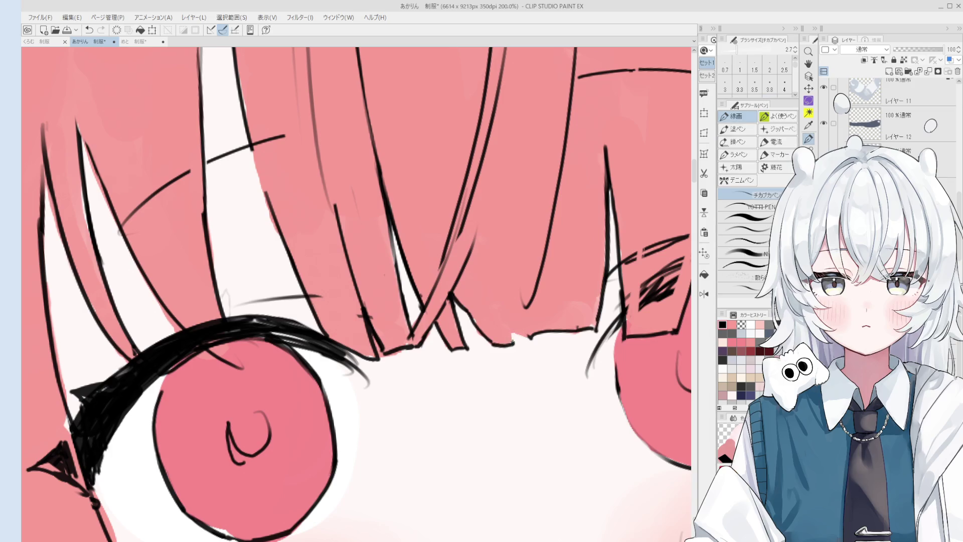
scroll(513, 341, "down", 5)
scroll(516, 344, "up", 5)
key("e")
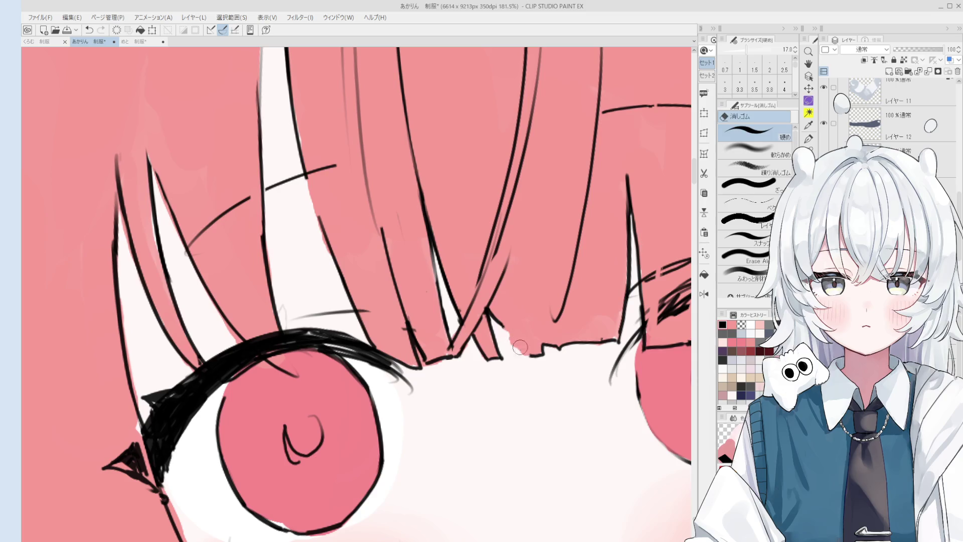
key("p")
scroll(519, 341, "down", 2)
scroll(535, 332, "up", 1)
key("e")
scroll(541, 311, "down", 2)
scroll(545, 300, "up", 4)
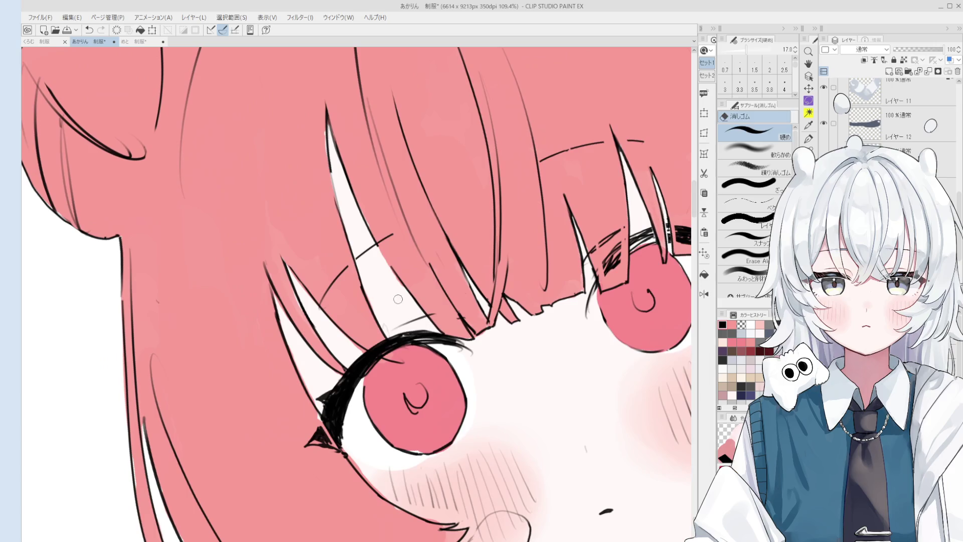
Step: Erase the old strand line in the bangs and redraw it cleanly with the 2.7 line pen
left_click_drag(384, 254, 415, 297)
key("p")
left_click_drag(355, 215, 420, 307)
key("e")
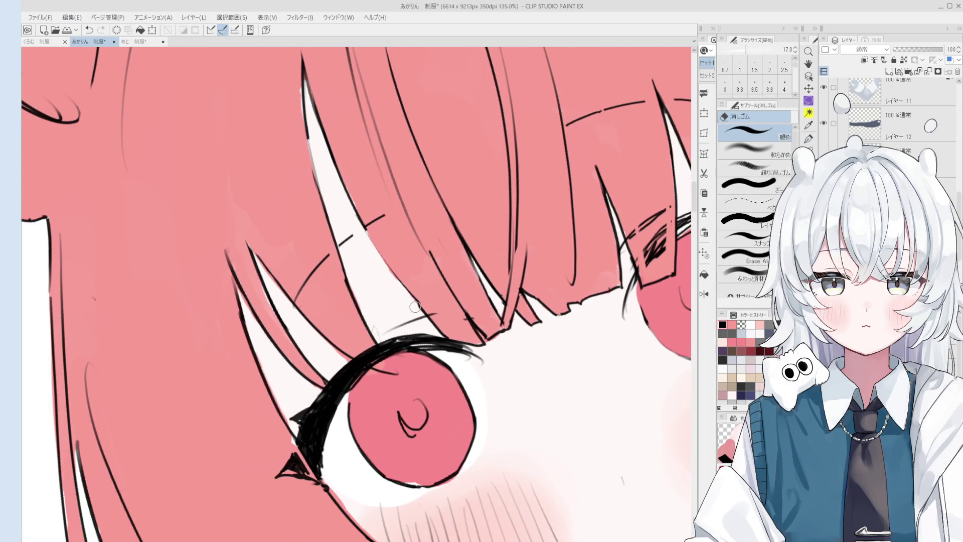
key("p")
left_click_drag(353, 207, 423, 304)
key("e")
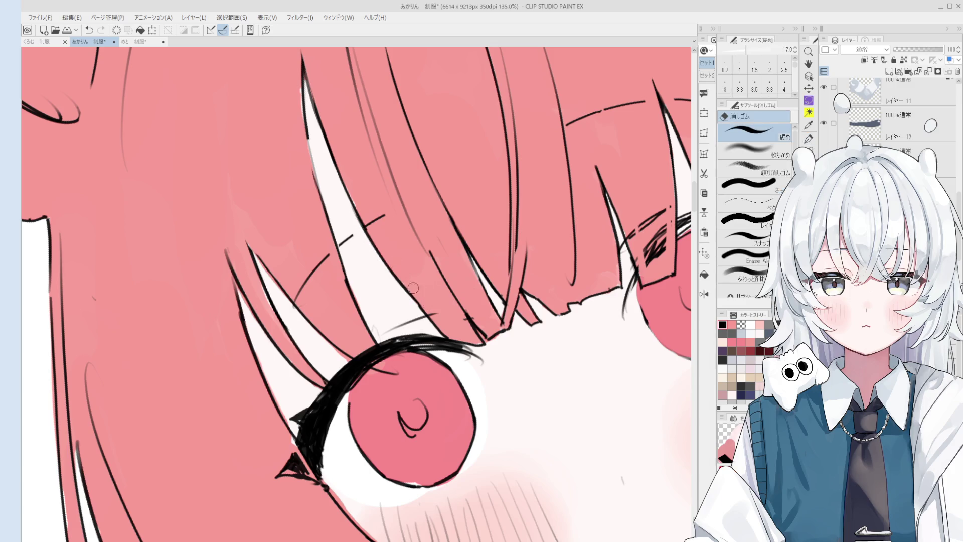
Step: Add and touch up short strokes along the bangs' edge above the left eye
scroll(422, 295, "down", 5)
key("p")
scroll(364, 250, "up", 6)
left_click_drag(362, 224, 341, 254)
mouse_move(366, 219)
left_mouse_down()
mouse_move(342, 251)
mouse_move(378, 208)
mouse_move(362, 228)
left_mouse_up()
key("e")
key("p")
key("e")
key("p")
key("asciicircum")
key("asciicircum")
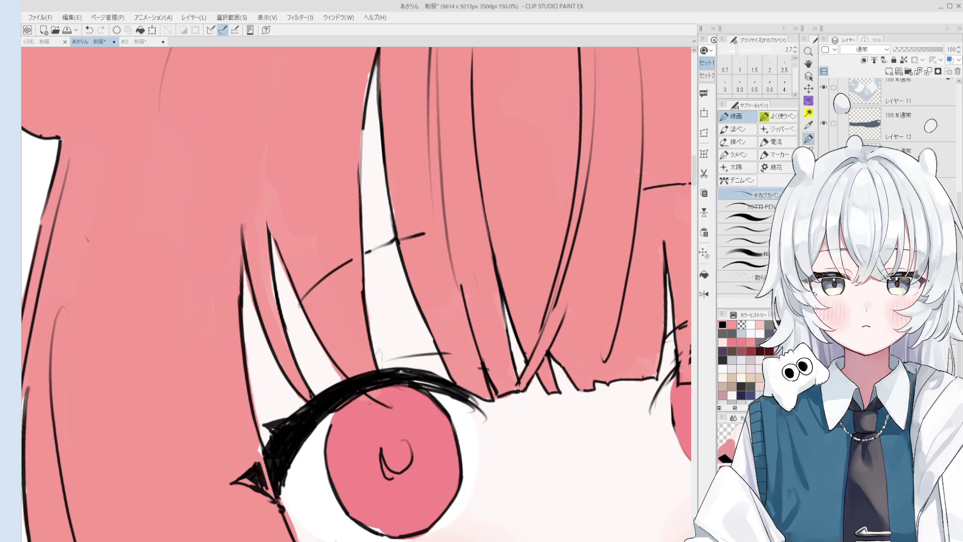
Step: Erase the stray thin line above the left upper eyelid with the hard eraser
key("e")
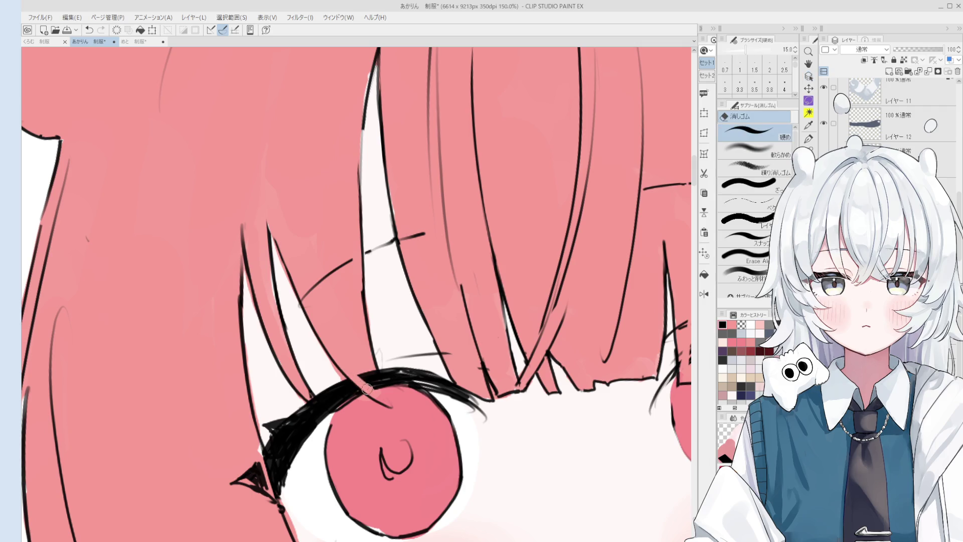
left_click_drag(336, 361, 396, 412)
left_click_drag(351, 382, 396, 411)
key("p")
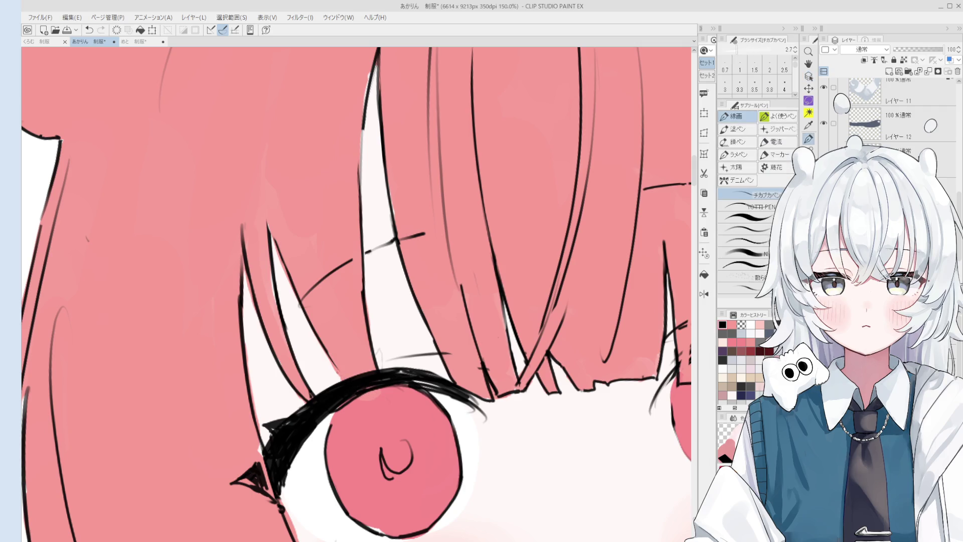
Step: Adjust the zoom on the face while switching between eraser and blending brush
key("o")
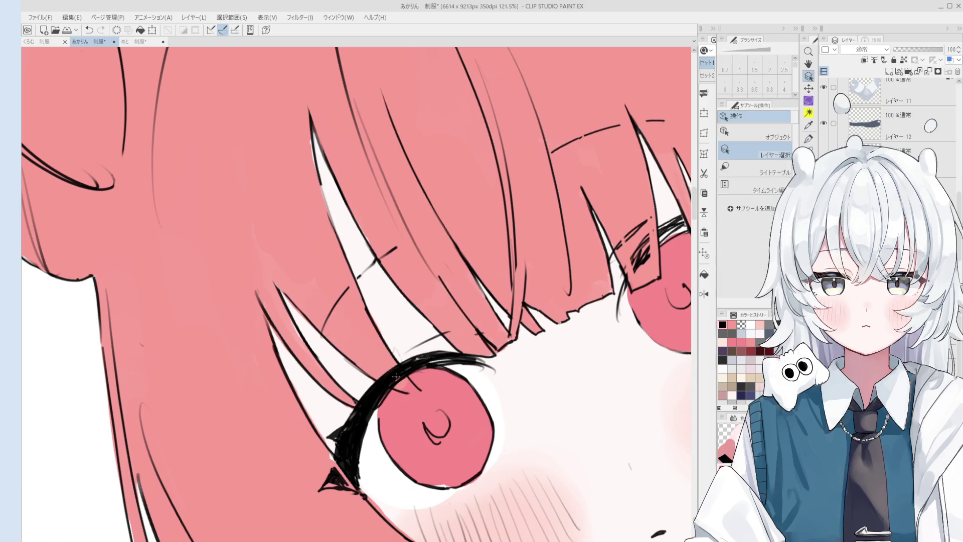
key("e")
scroll(398, 373, "down", 1)
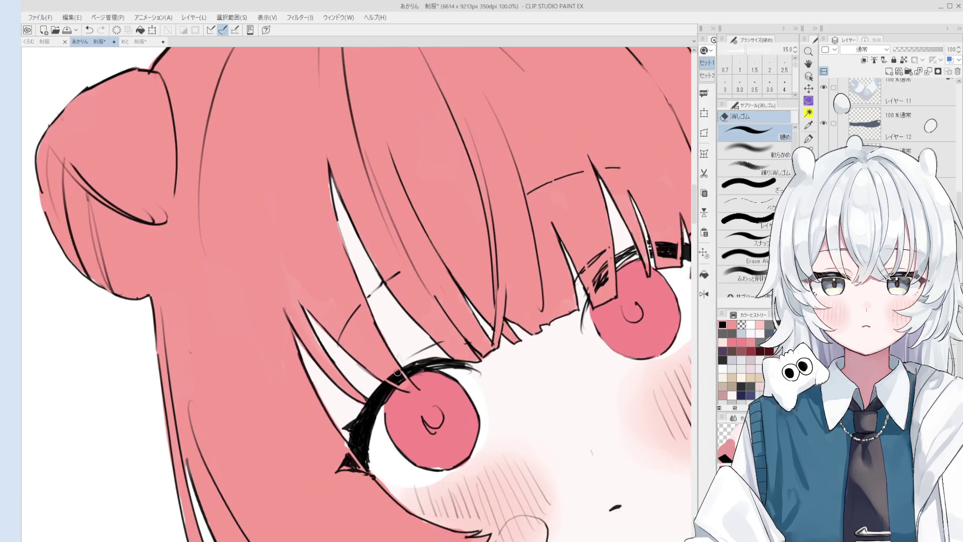
key("o")
key("b")
scroll(396, 374, "up", 3)
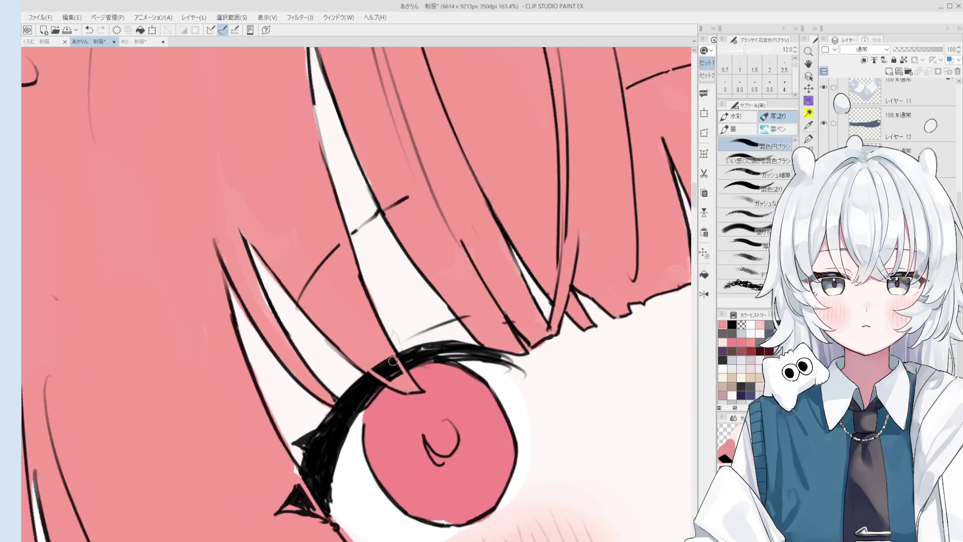
key("o")
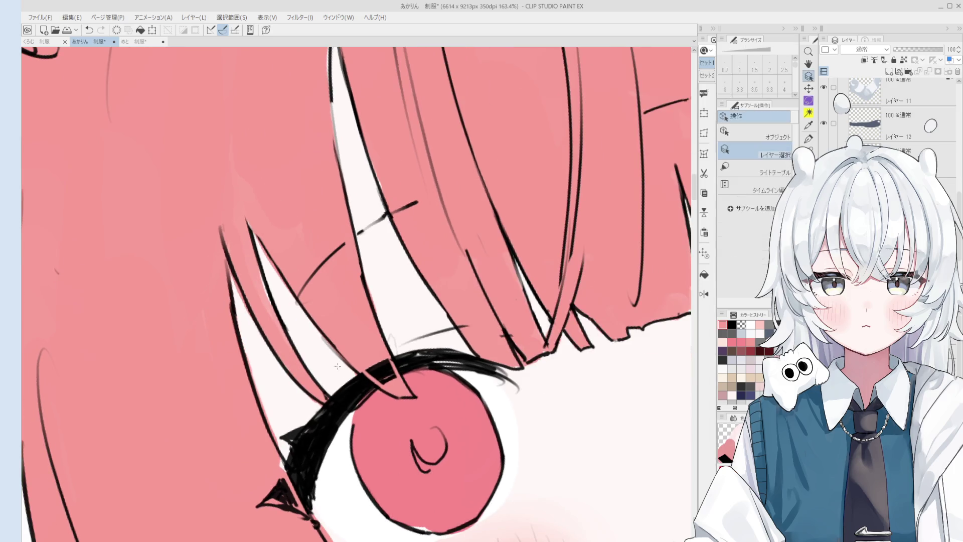
Step: Tilt the canvas view about 15 degrees, then straighten it again
key("p")
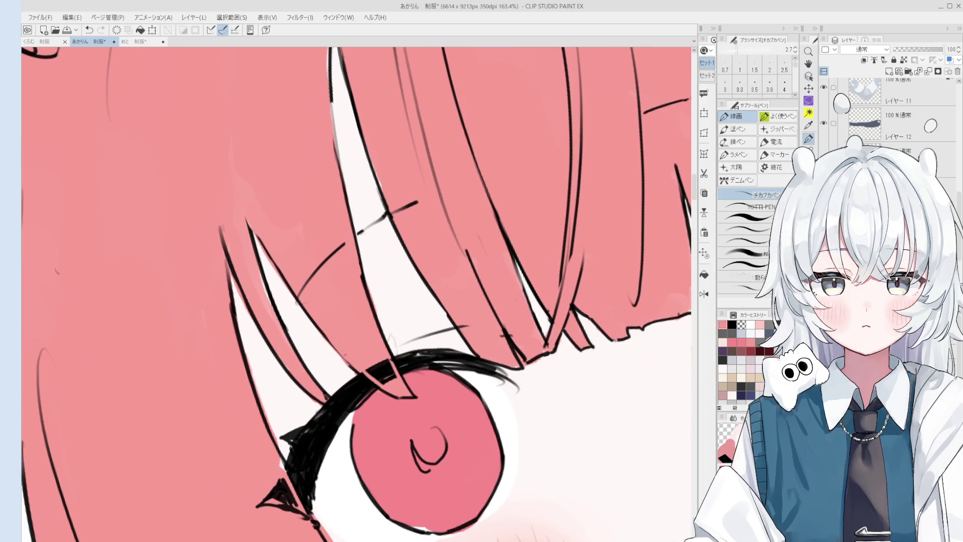
scroll(311, 314, "down", 3)
key("o")
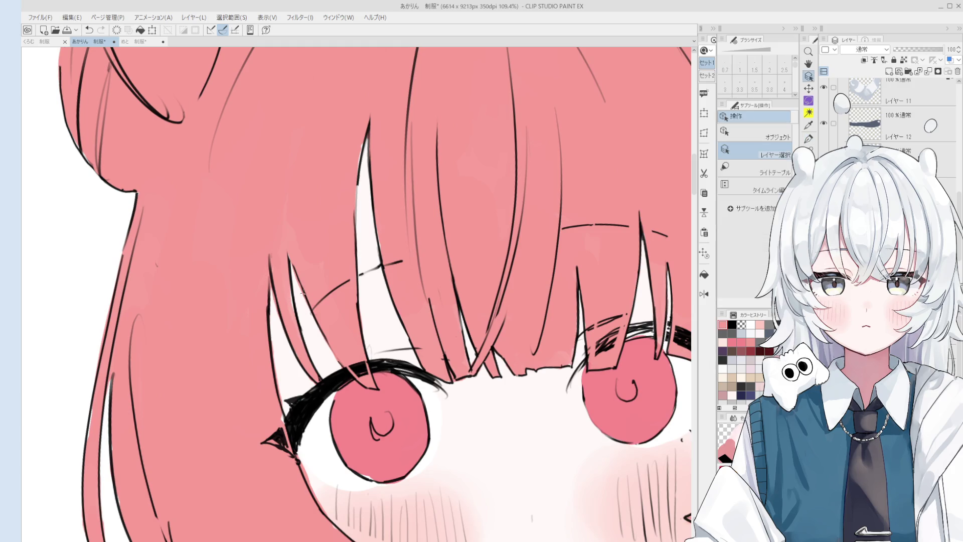
key("p")
key("minus")
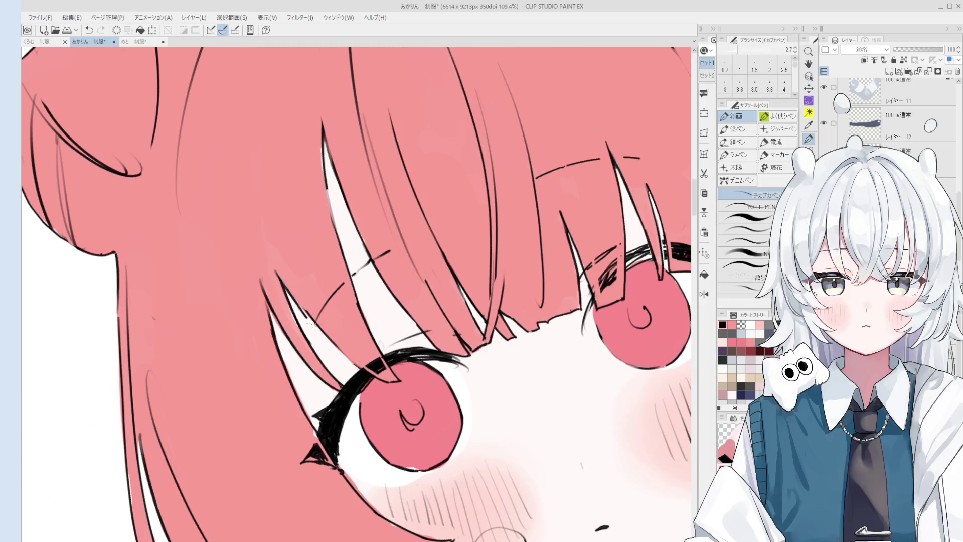
key("asciicircum")
key("h")
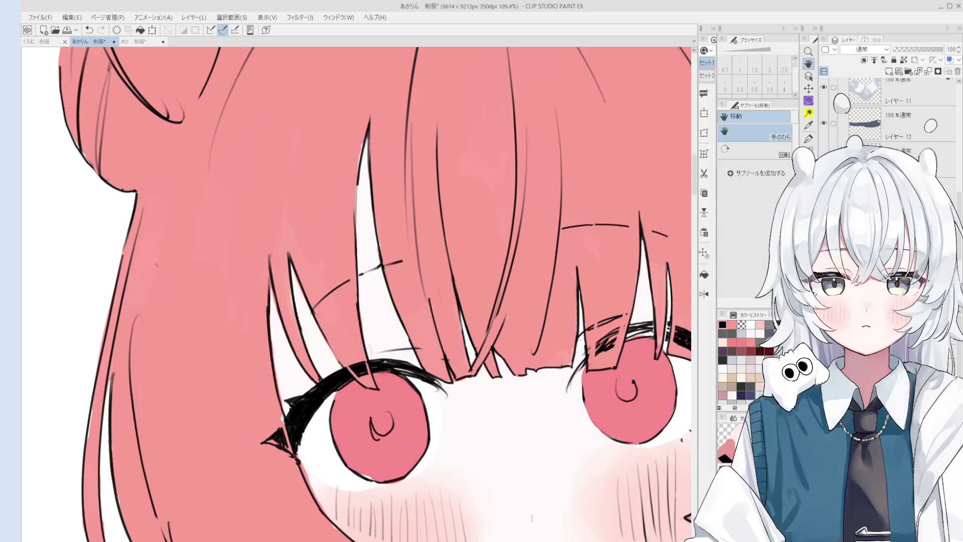
scroll(424, 291, "down", 5)
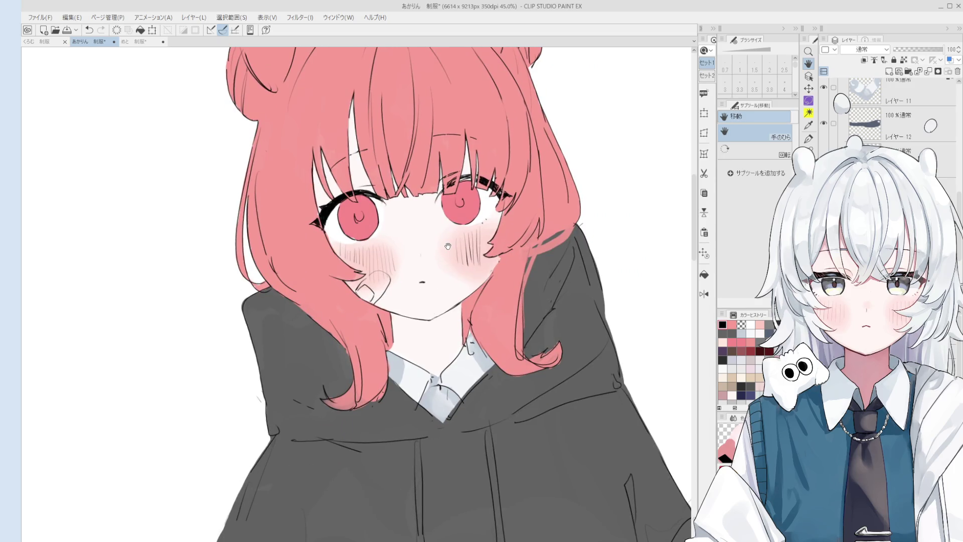
Step: Zoom in on the face and erase the old hatch lines on the right cheek
scroll(448, 246, "down", 2)
key("o")
scroll(466, 268, "up", 6)
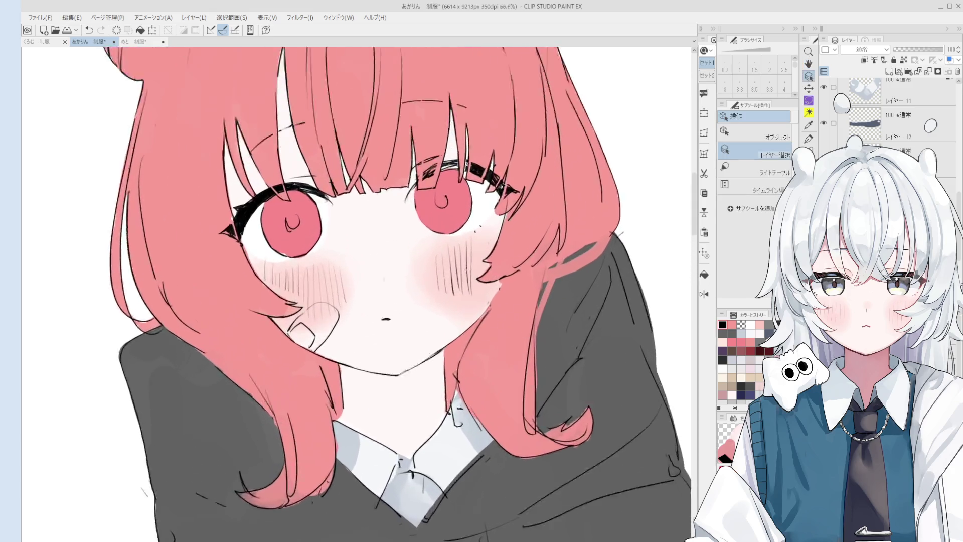
key("e")
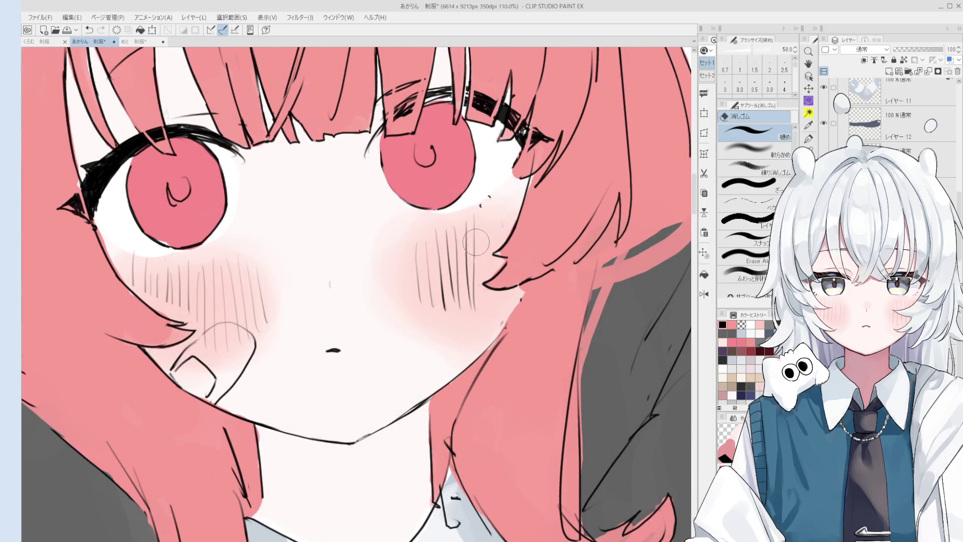
left_click_drag(472, 256, 469, 271)
left_click_drag(464, 211, 472, 301)
Step: Redraw short vertical hatch lines on the right cheek, undoing misplaced strokes
key("p")
left_click_drag(463, 231, 464, 306)
key("ctrl+z")
left_click_drag(456, 233, 462, 307)
left_click_drag(470, 256, 476, 316)
key("ctrl+z")
mouse_move(466, 238)
left_mouse_down()
mouse_move(471, 310)
mouse_move(479, 306)
left_mouse_up()
key("ctrl+z")
mouse_move(480, 237)
left_mouse_down()
mouse_move(480, 310)
mouse_move(488, 301)
left_mouse_up()
Step: Add one more short stroke beside the cheek, then zoom out to show the hoodie
scroll(497, 244, "down", 2)
left_click_drag(494, 230, 493, 267)
scroll(490, 268, "down", 2)
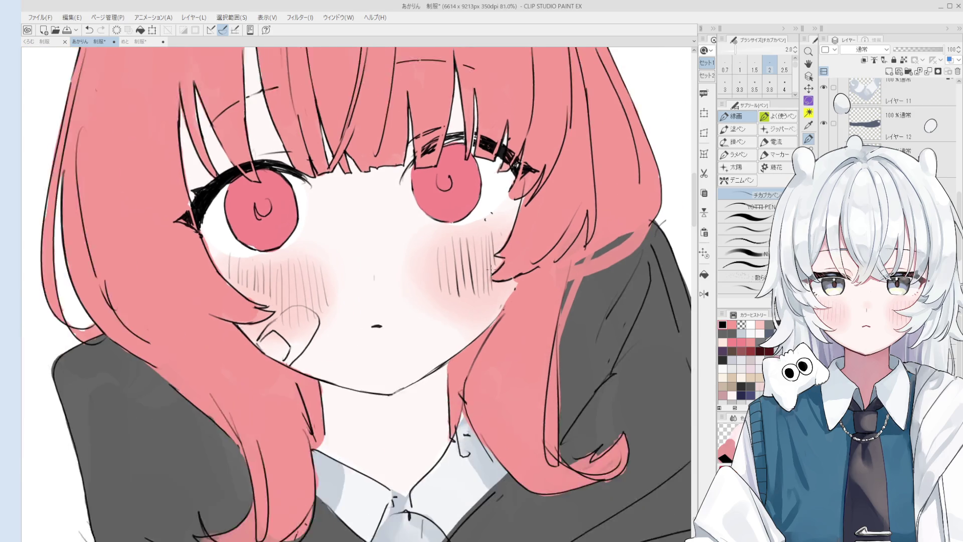
key("e")
key("p")
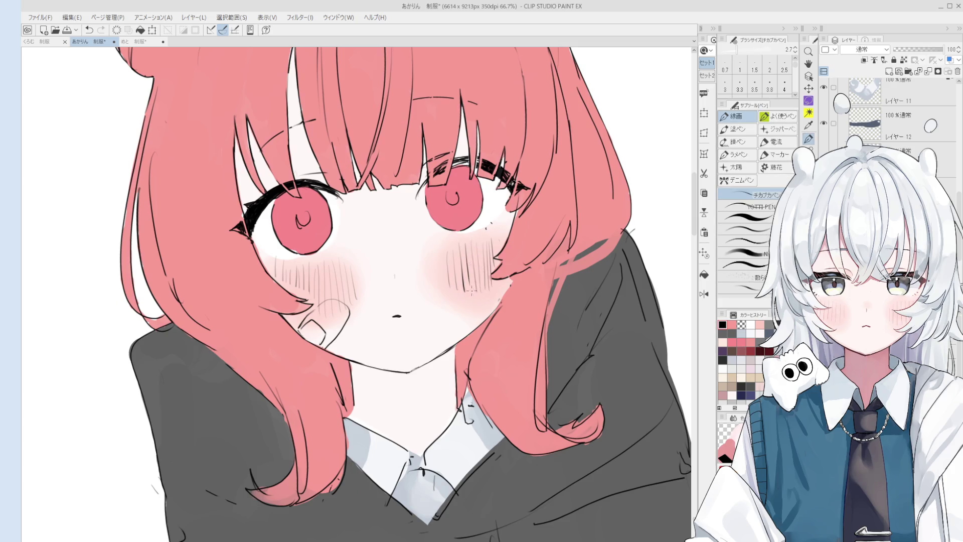
scroll(471, 290, "down", 2)
key("h")
mouse_move(472, 290)
left_mouse_down()
mouse_move(474, 321)
mouse_move(477, 306)
left_mouse_up()
scroll(474, 321, "down", 2)
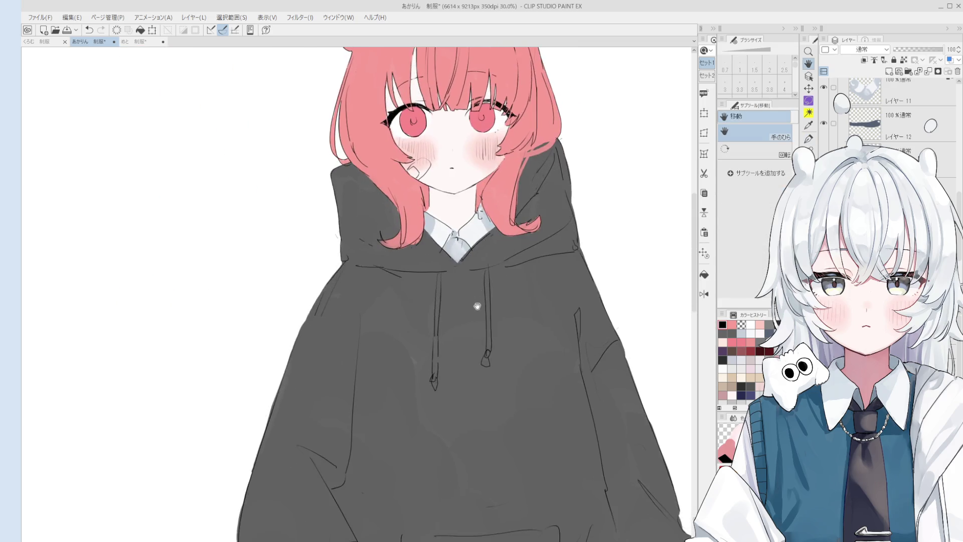
scroll(477, 306, "down", 5)
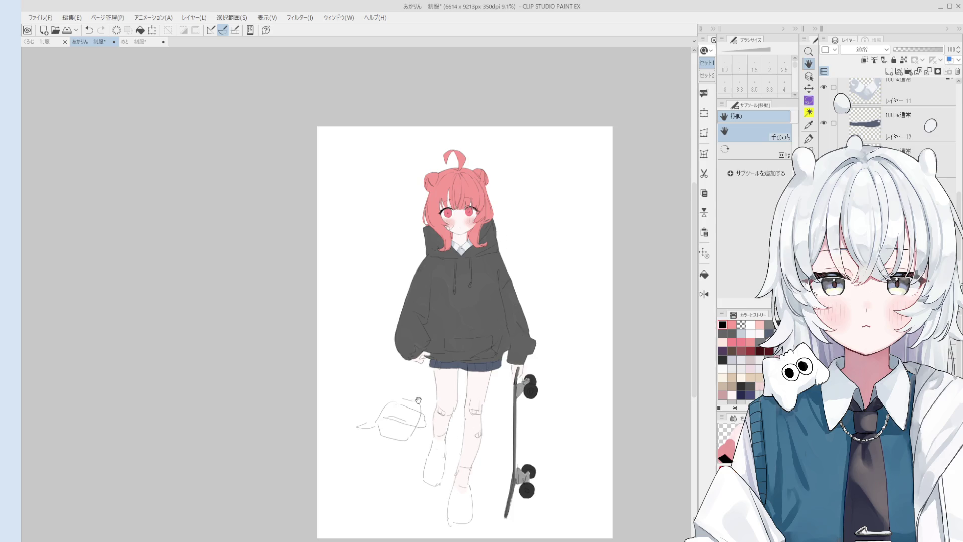
Step: Zoom in on the lower figure and erase the rough sketch beside the legs
key("o")
scroll(403, 426, "up", 5)
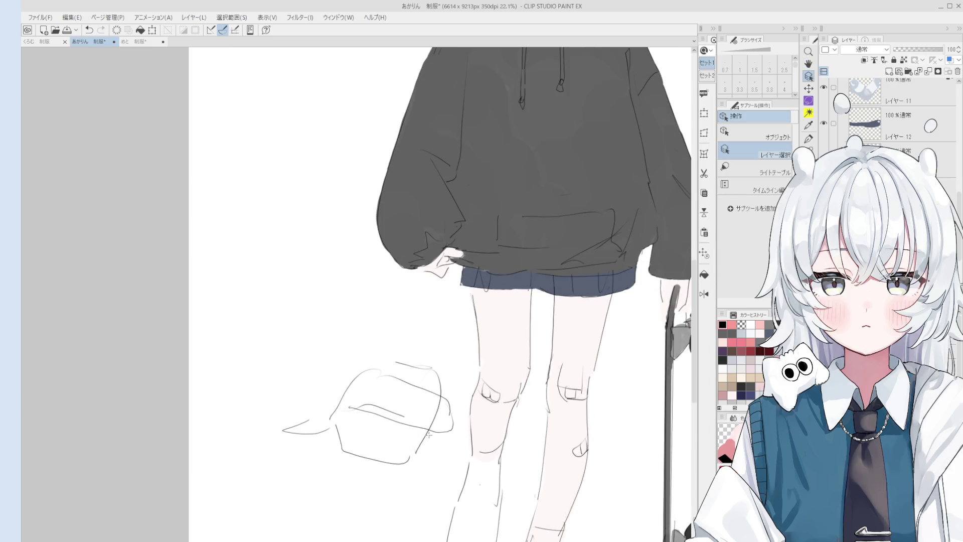
key("e")
mouse_move(411, 435)
left_mouse_down()
mouse_move(366, 376)
mouse_move(361, 441)
left_mouse_up()
key("h")
scroll(388, 479, "down", 1)
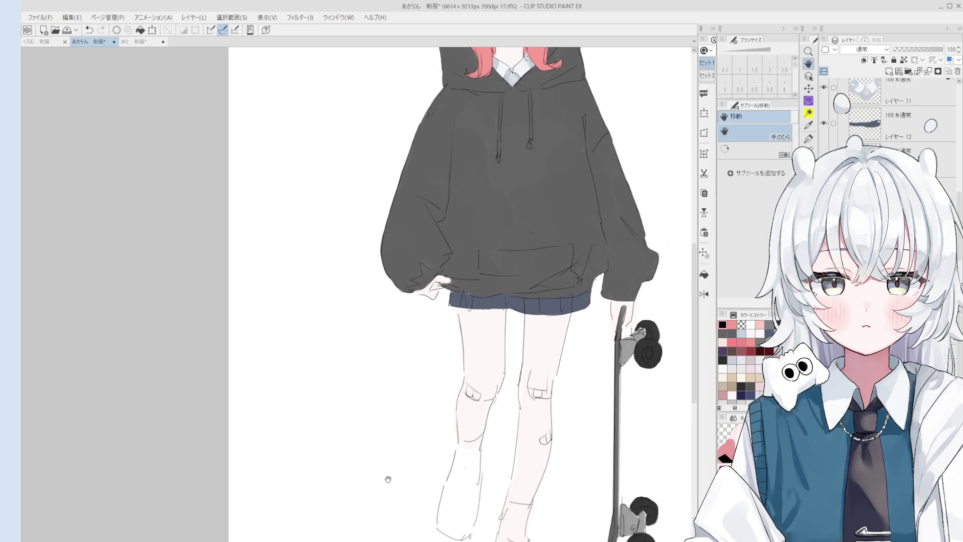
scroll(388, 479, "down", 1)
Step: Sketch trial lines left of the legs, then erase the vertical one
key("p")
left_click_drag(414, 331, 408, 416)
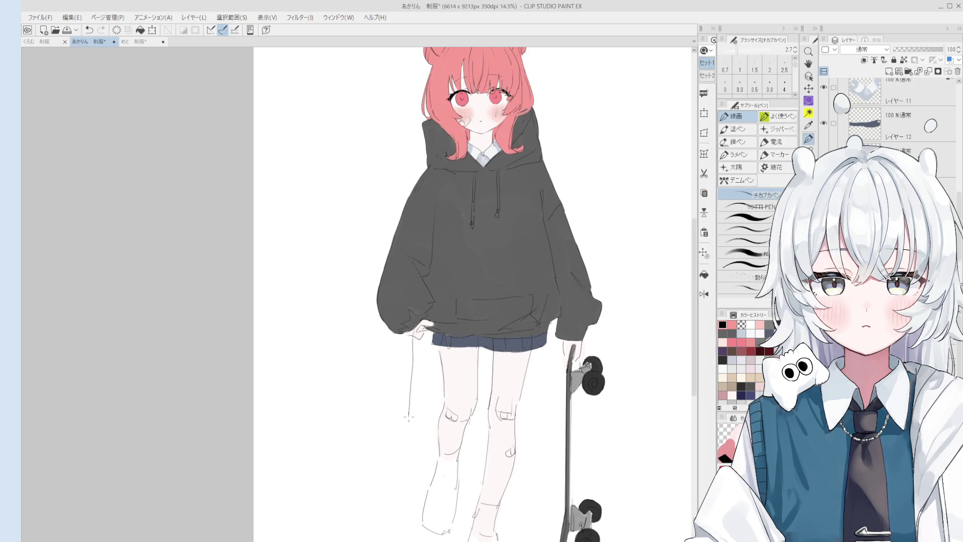
left_click_drag(422, 341, 420, 360)
key("e")
mouse_move(409, 425)
left_mouse_down()
mouse_move(411, 342)
mouse_move(430, 423)
left_mouse_up()
key("p")
key("e")
key("p")
Step: Sketch the outline left of the legs and refine its folded bottom and upper edge
mouse_move(395, 346)
left_mouse_down()
mouse_move(403, 458)
mouse_move(430, 422)
mouse_move(418, 453)
mouse_move(401, 458)
left_mouse_up()
key("e")
key("p")
mouse_move(434, 411)
left_mouse_down()
mouse_move(432, 429)
mouse_move(405, 455)
mouse_move(429, 438)
mouse_move(406, 451)
left_mouse_up()
mouse_move(399, 407)
left_mouse_down()
mouse_move(416, 416)
mouse_move(402, 440)
left_mouse_up()
left_click_drag(400, 423, 386, 438)
left_click_drag(401, 363, 404, 374)
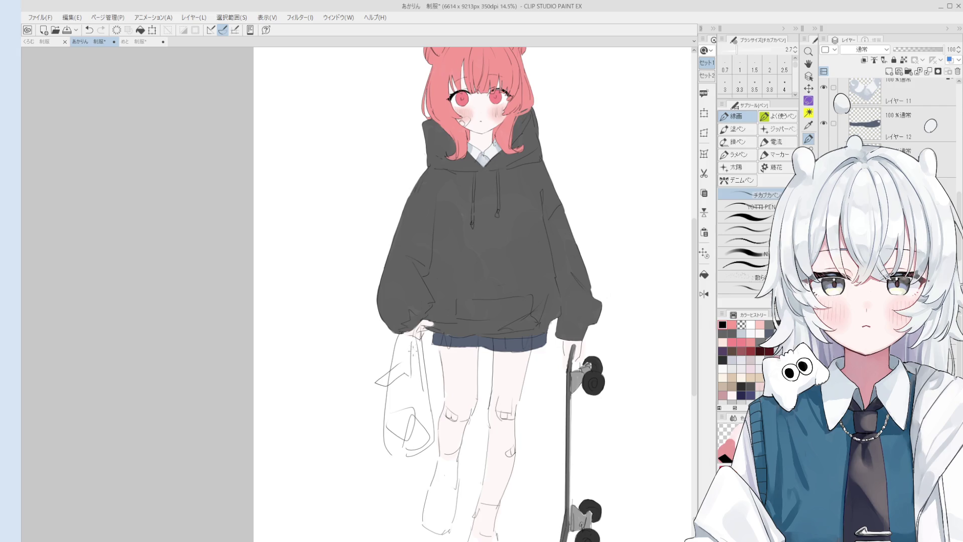
Step: Erase the stray upper-left lines of the sketch and clean up near its bottom
key("e")
scroll(404, 354, "down", 1)
mouse_move(402, 354)
left_mouse_down()
mouse_move(409, 381)
mouse_move(387, 411)
mouse_move(384, 396)
mouse_move(413, 341)
left_mouse_up()
key("p")
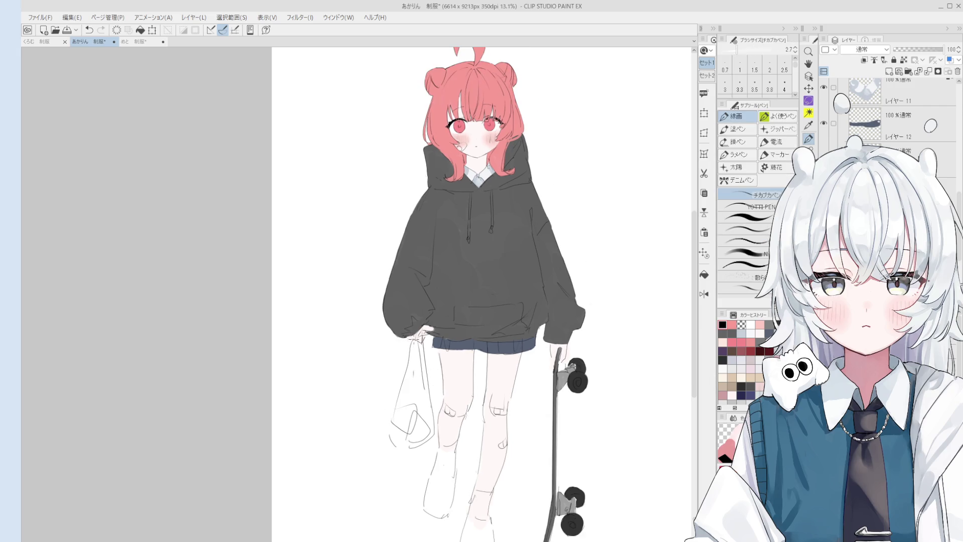
scroll(413, 379, "down", 1)
key("e")
left_click_drag(410, 373, 404, 391)
key("p")
key("e")
key("p")
mouse_move(396, 427)
left_mouse_down()
mouse_move(402, 511)
mouse_move(382, 455)
mouse_move(402, 451)
mouse_move(389, 507)
left_mouse_up()
scroll(394, 408, "down", 2)
scroll(409, 484, "up", 2)
Step: Redraw the bottle's left side and add an elliptical cap on top
key("e")
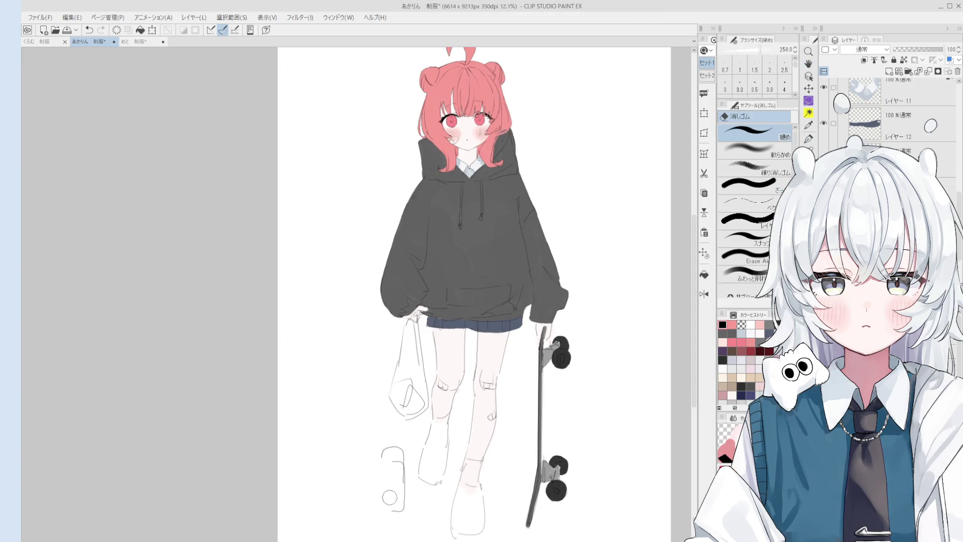
key("p")
left_click_drag(383, 454, 384, 514)
mouse_move(384, 458)
left_mouse_down()
mouse_move(404, 457)
mouse_move(376, 452)
mouse_move(411, 524)
mouse_move(395, 509)
left_mouse_up()
Step: Lasso the bottle sketch and resize it into place beside the feet, then zoom out
key("m")
key("ctrl+t")
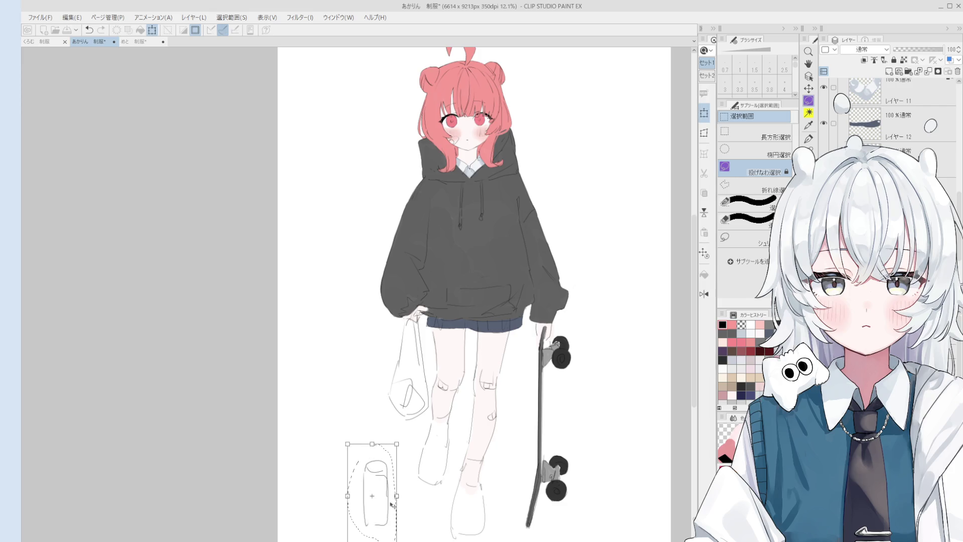
key("Return")
key("p")
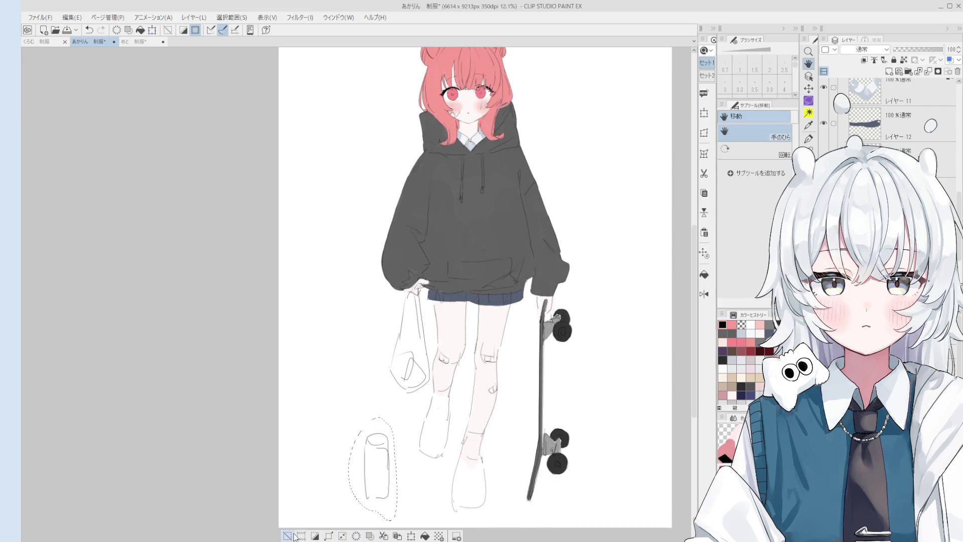
scroll(477, 301, "down", 1)
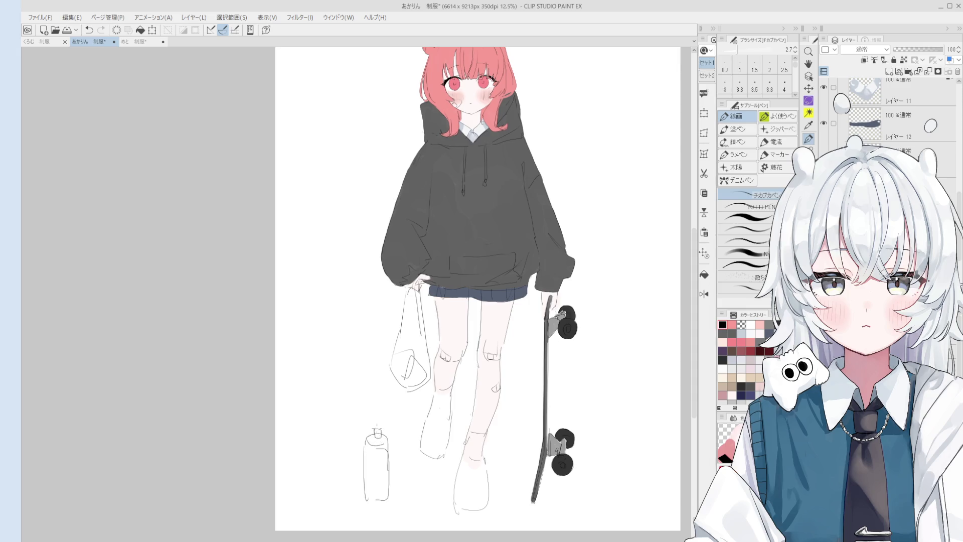
scroll(488, 434, "down", 3)
key("h")
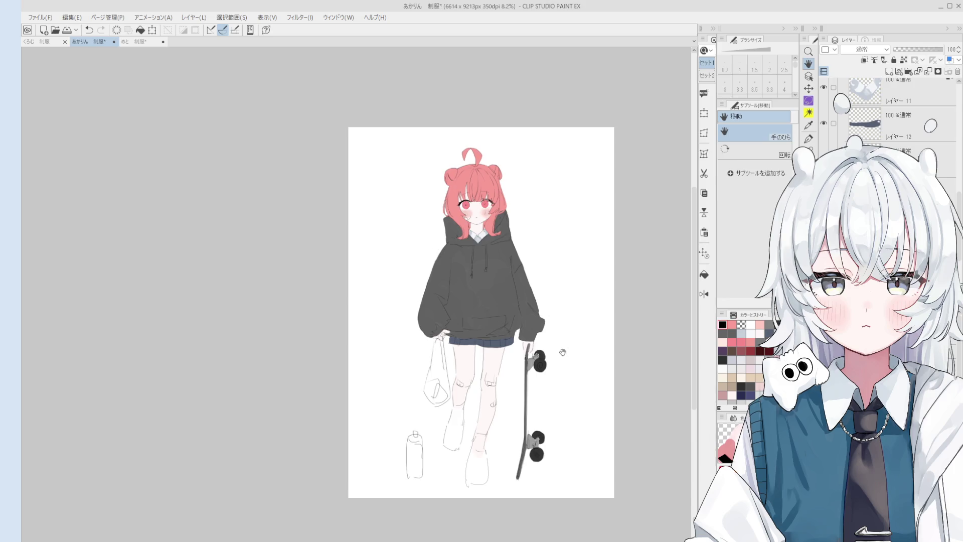
key("o")
scroll(451, 326, "up", 4)
Step: Select the skirt layer and sample the hem colour for the colour-mixing brush
left_click(441, 342, "alt")
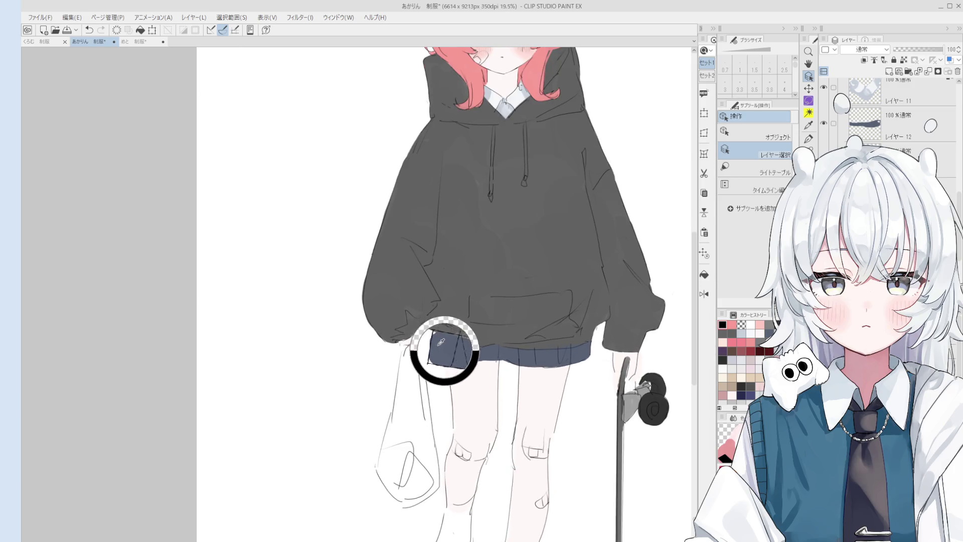
scroll(441, 351, "up", 3)
key("b")
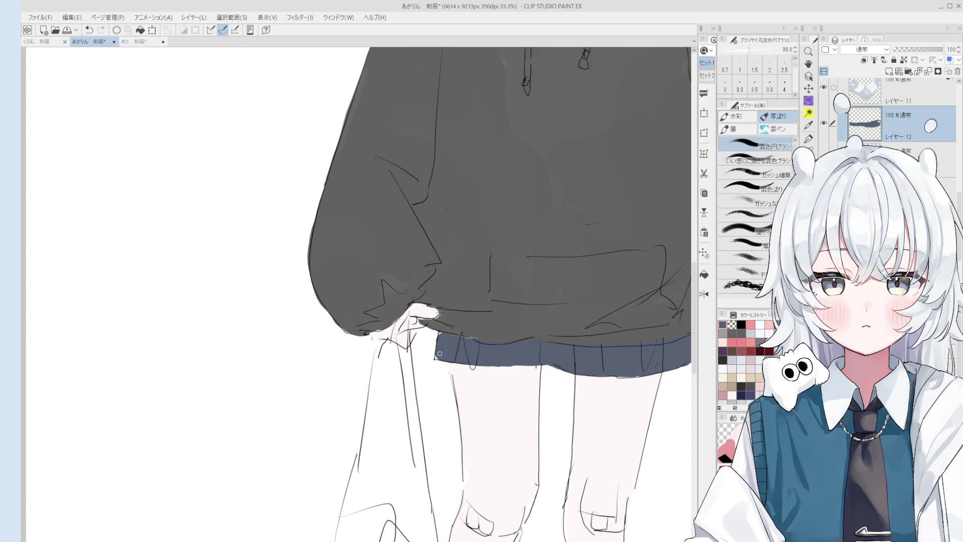
key("e")
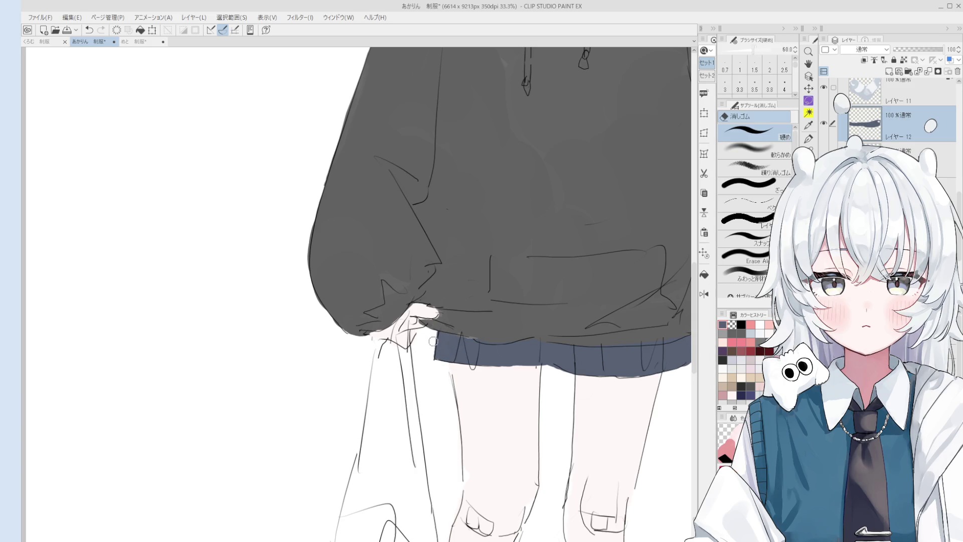
left_click(440, 345, "alt")
key("b")
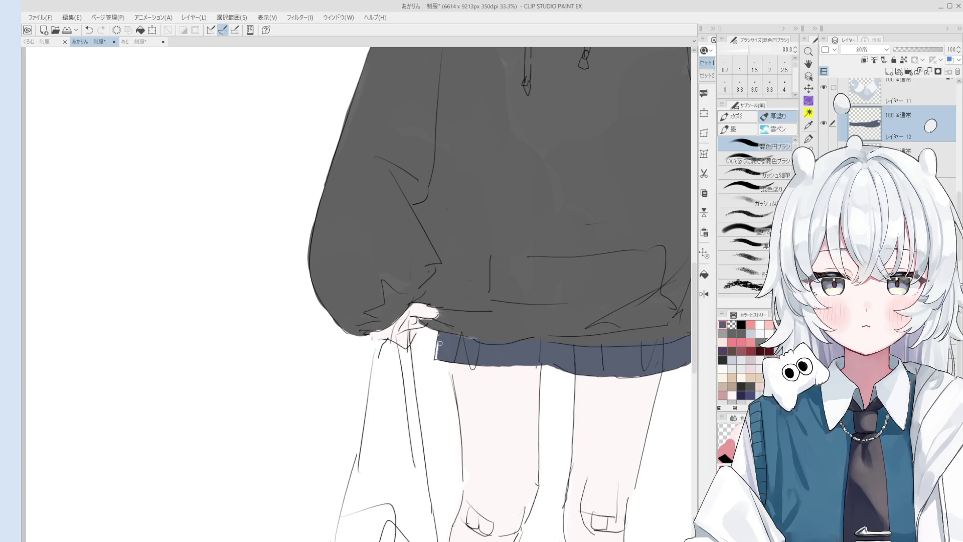
scroll(439, 347, "down", 3)
Step: Erase along the hoodie hem with an enlarged eraser, tilting the canvas counter-clockwise
key("e")
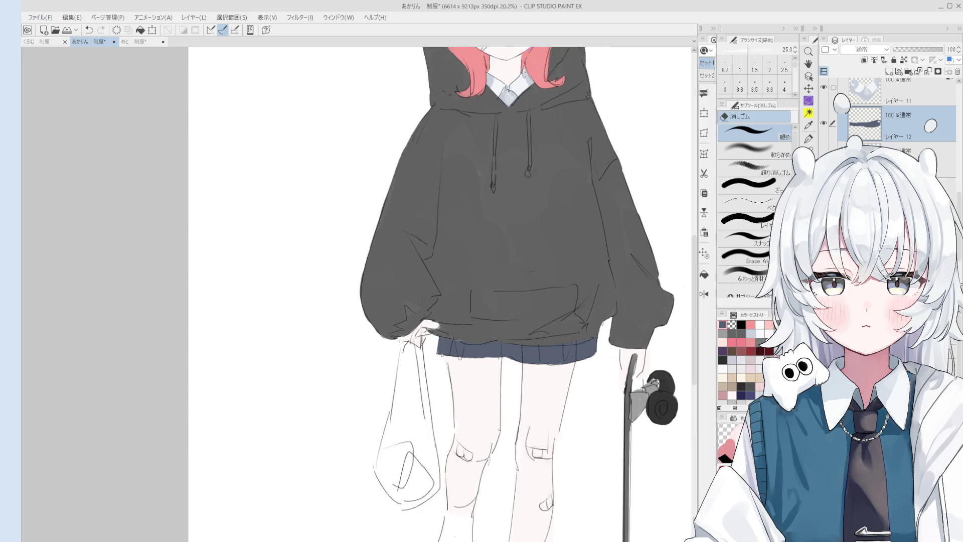
scroll(459, 366, "down", 2)
key("minus")
key("o")
scroll(460, 366, "up", 4)
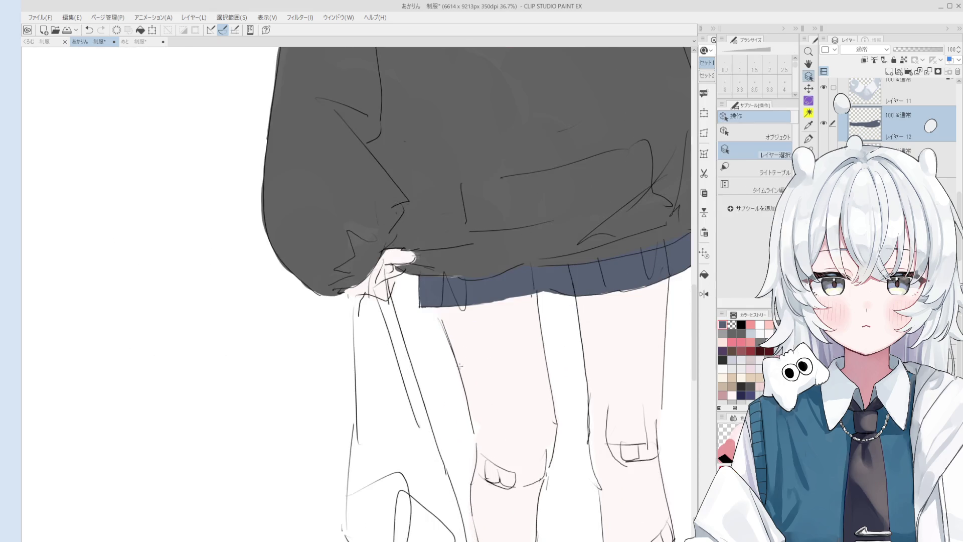
scroll(451, 347, "up", 2)
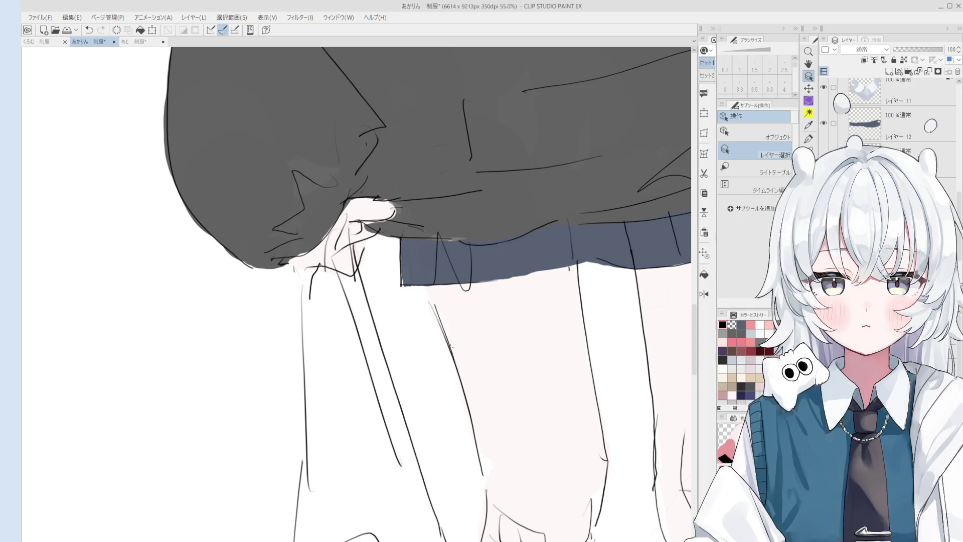
key("e")
key("minus")
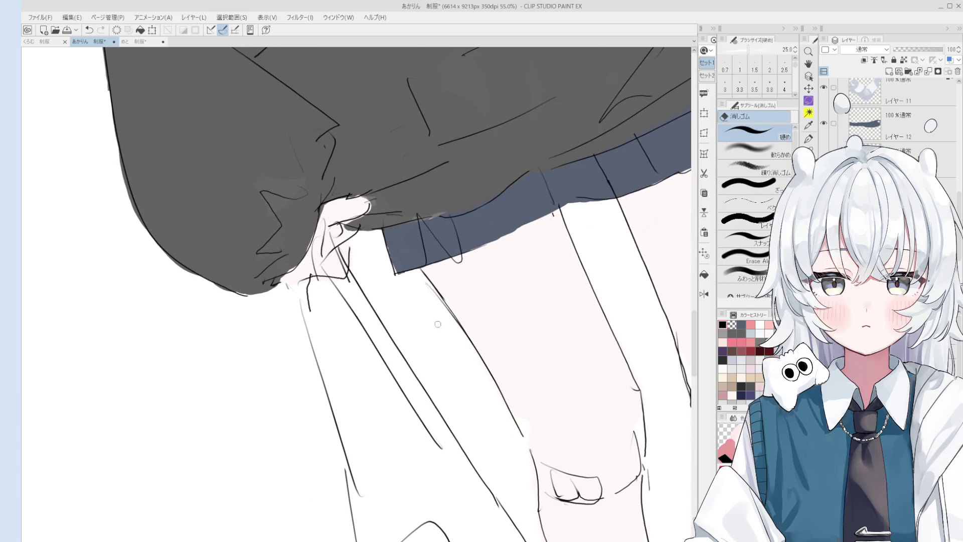
key("bracketright")
scroll(446, 321, "down", 3)
key("asciicircum")
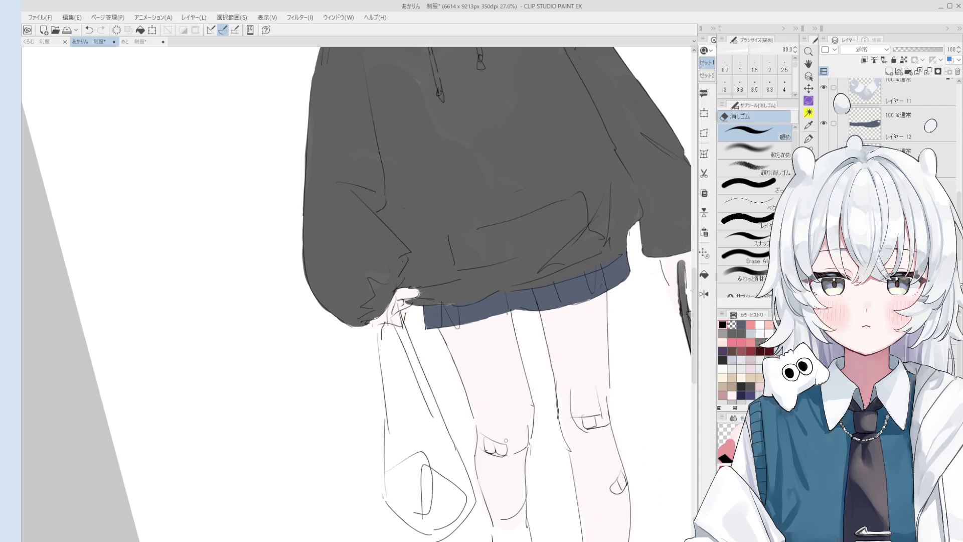
Step: Touch up the hem and skirt edge with the thin pen and eraser, restoring the upright view
key("p")
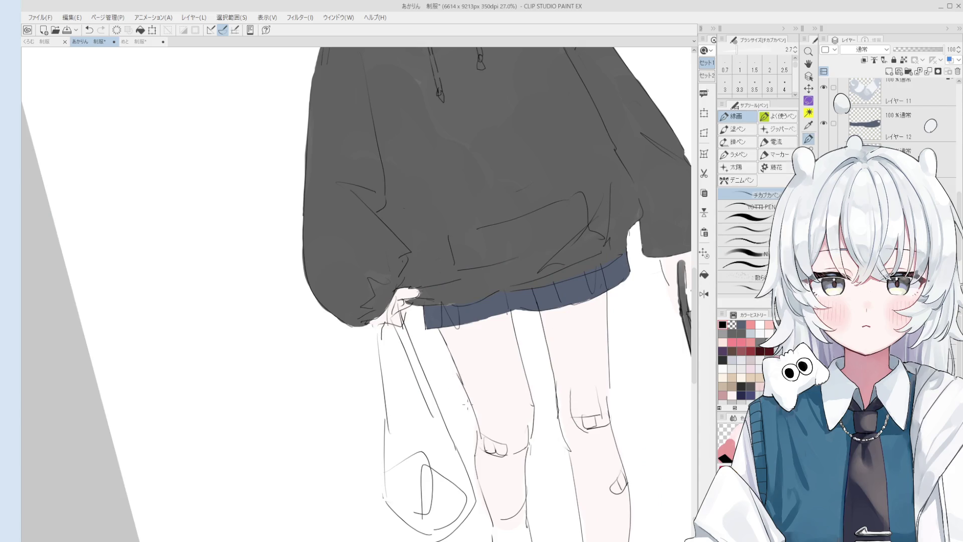
scroll(501, 412, "down", 1)
key("e")
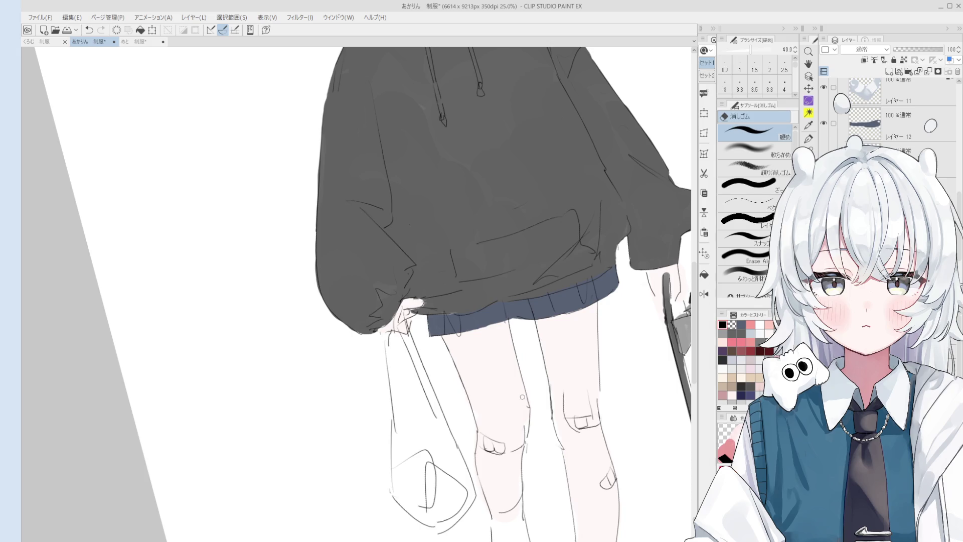
key("p")
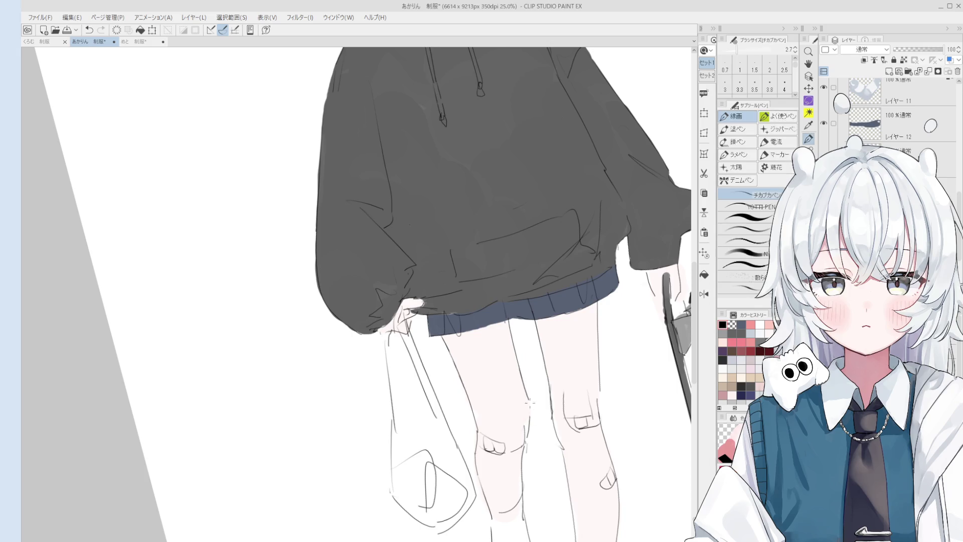
key("e")
left_click_drag(529, 402, 556, 399)
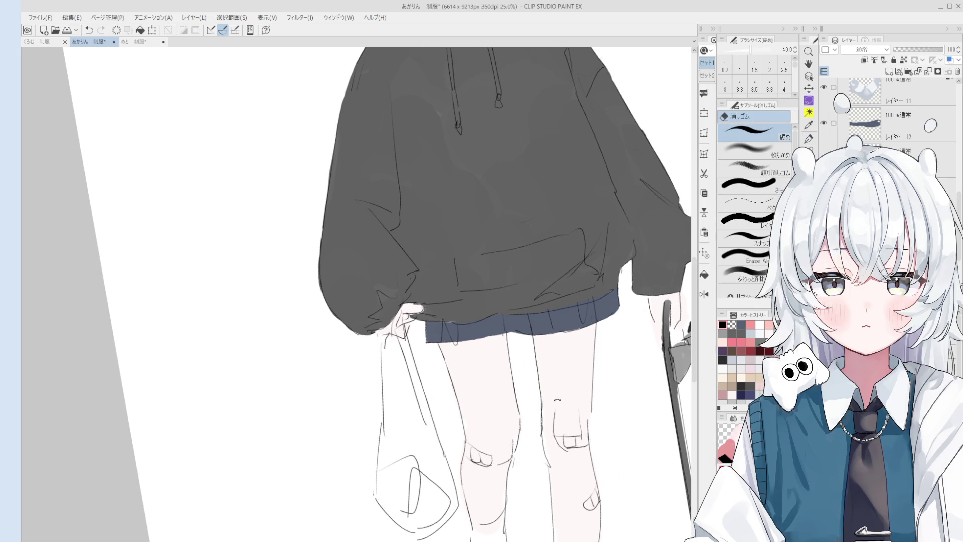
key("asciicircum")
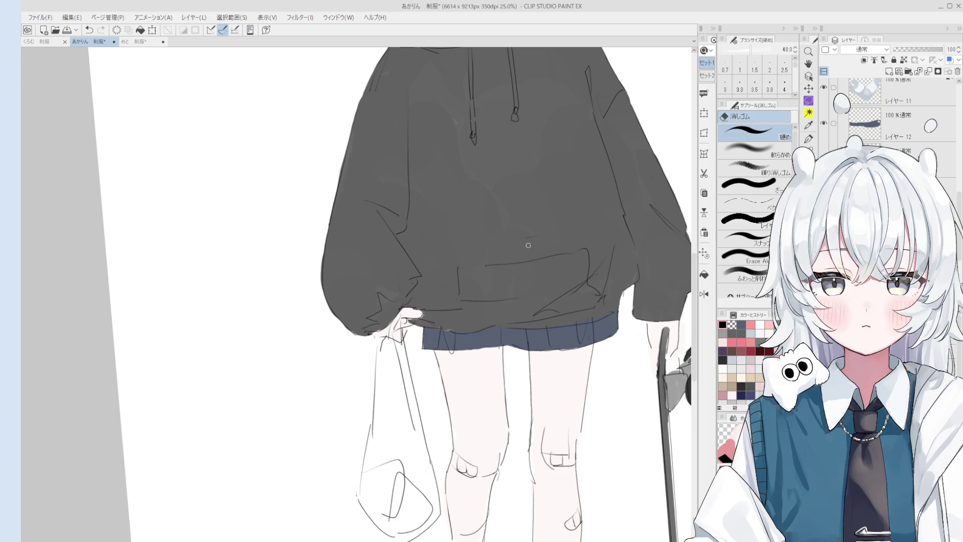
scroll(466, 462, "up", 3)
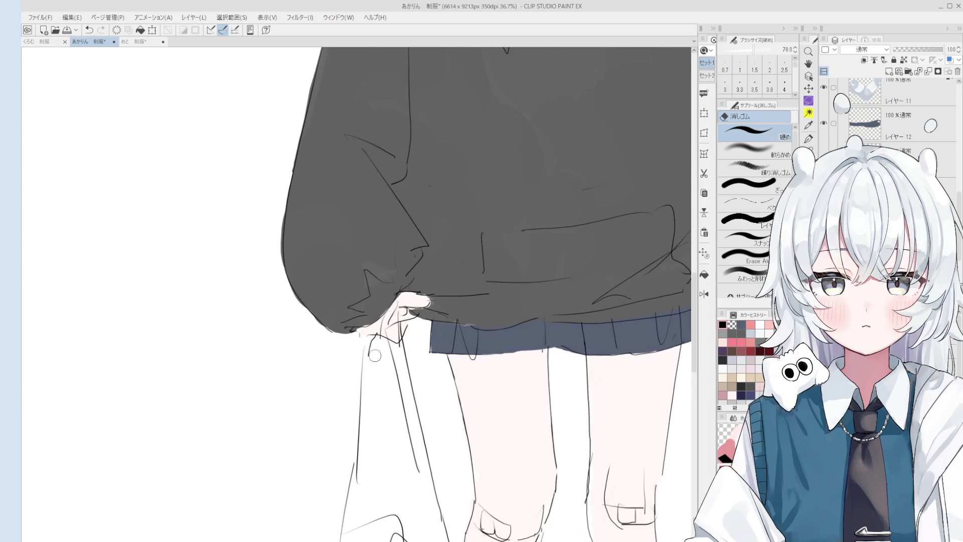
scroll(387, 451, "down", 1)
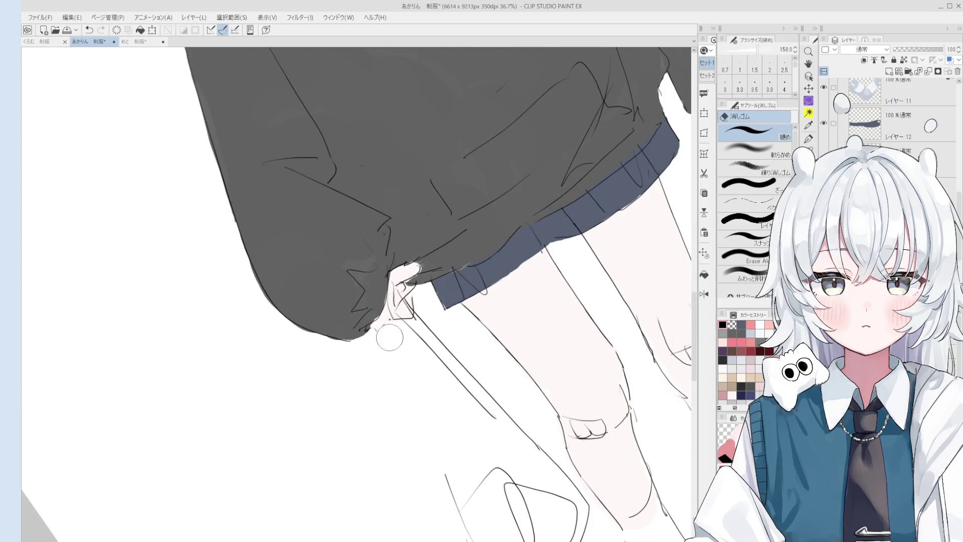
scroll(386, 451, "down", 1)
key("p")
scroll(442, 459, "down", 1)
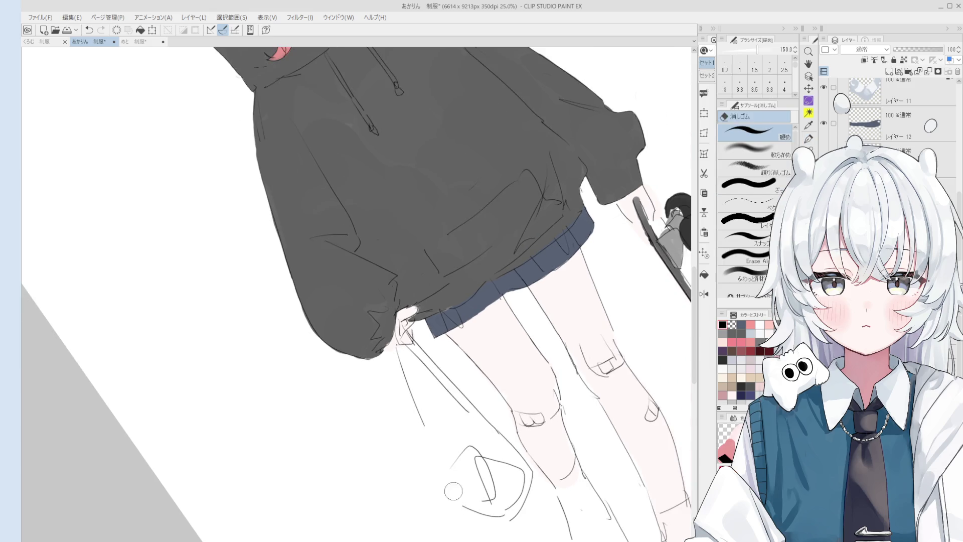
key("asciicircum")
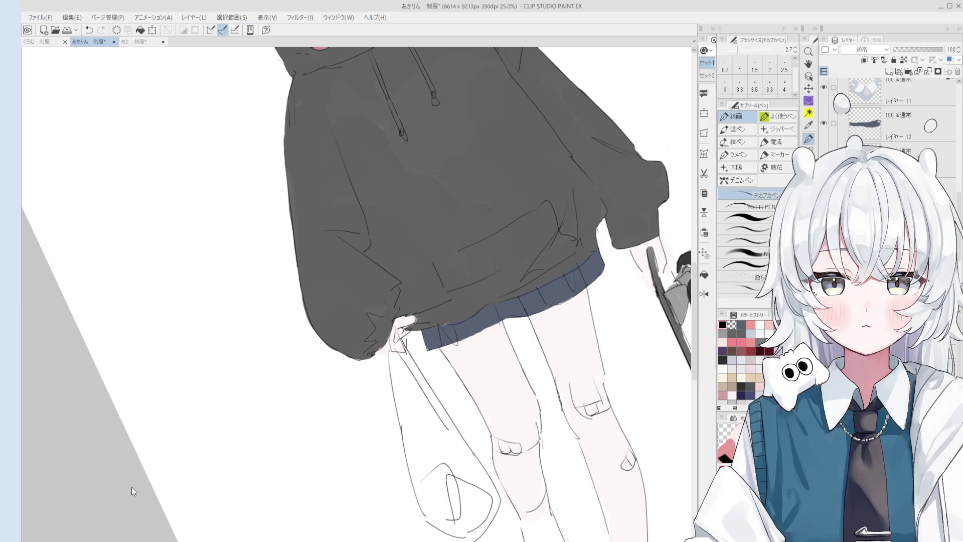
Step: Try a pen line along the sleeve, then undo it
scroll(414, 343, "up", 5)
key("e")
key("p")
left_click_drag(409, 327, 434, 399)
key("ctrl+z")
Step: Bring the whole figure into view and erase stray lines near the skirt with Eraser (硬め)
scroll(411, 343, "down", 10)
key("h")
mouse_move(481, 451)
left_mouse_down()
mouse_move(461, 321)
mouse_move(496, 325)
left_mouse_up()
scroll(497, 325, "up", 3)
key("e")
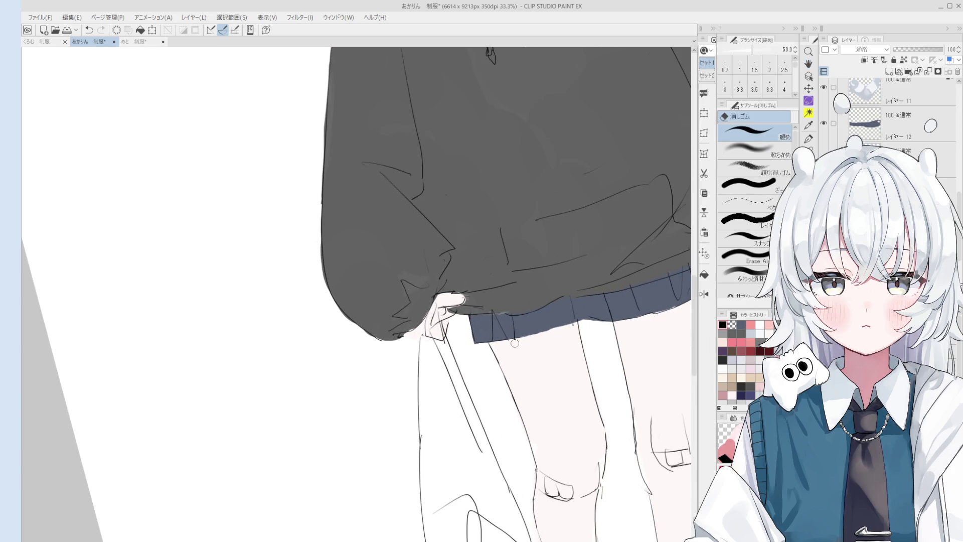
key("h")
left_click_drag(525, 315, 476, 428)
key("e")
scroll(452, 391, "up", 1)
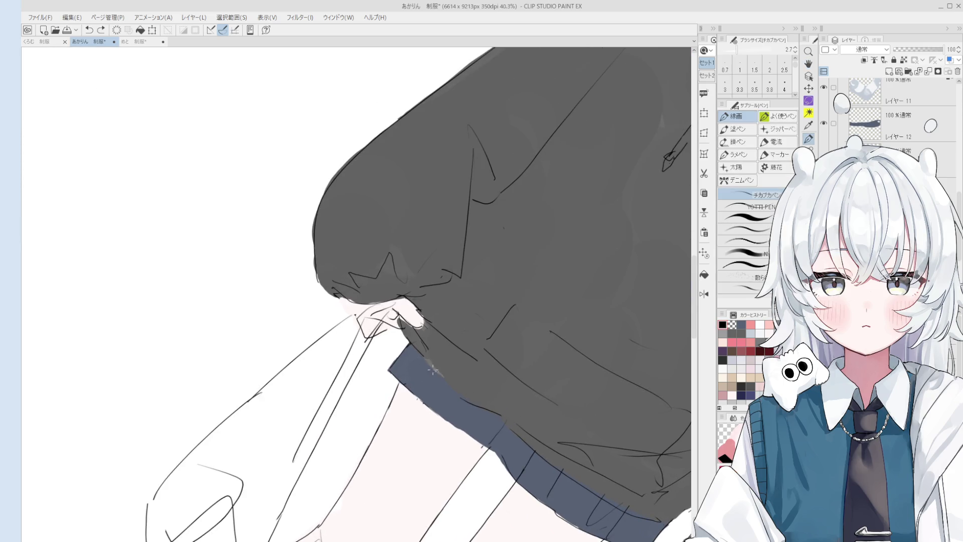
Step: Shrink the eraser to 50 and clean the lines around the hand at the hoodie hem
key("h")
left_click_drag(426, 370, 458, 323)
key("e")
key("bracketleft")
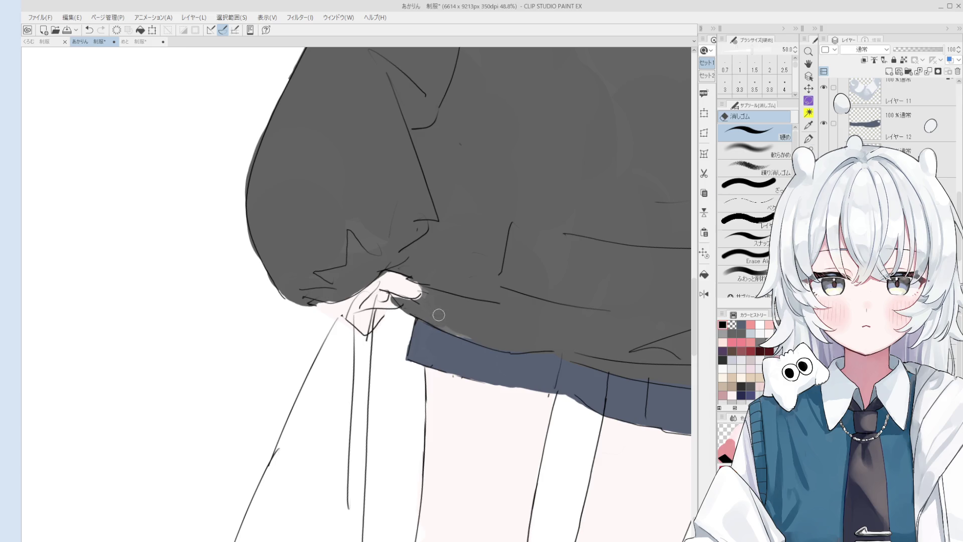
key("h")
scroll(427, 313, "down", 2)
key("e")
Step: Zoom out to show the whole hoodie and figure, ending with the Pen selected
key("h")
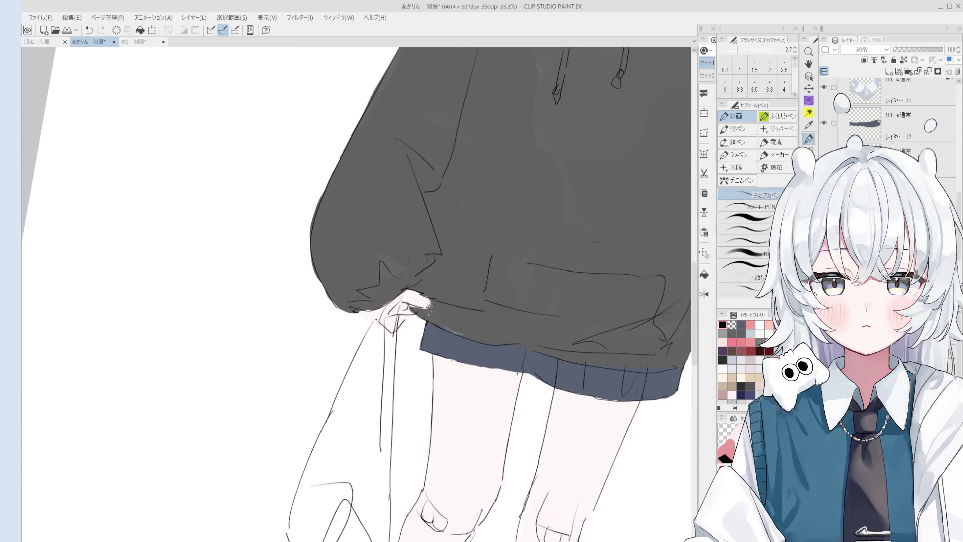
scroll(427, 312, "down", 2)
left_click_drag(500, 308, 487, 417)
key("e")
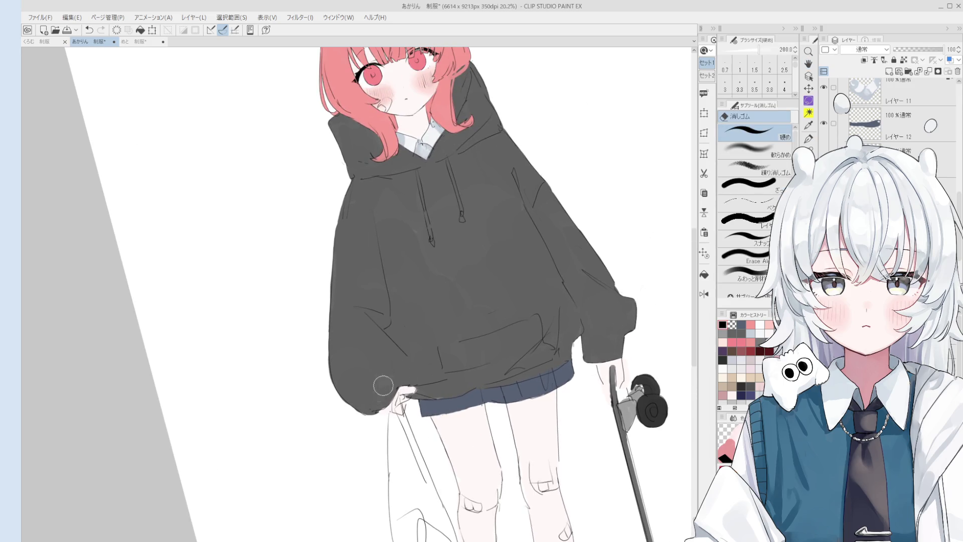
key("p")
scroll(382, 416, "up", 1)
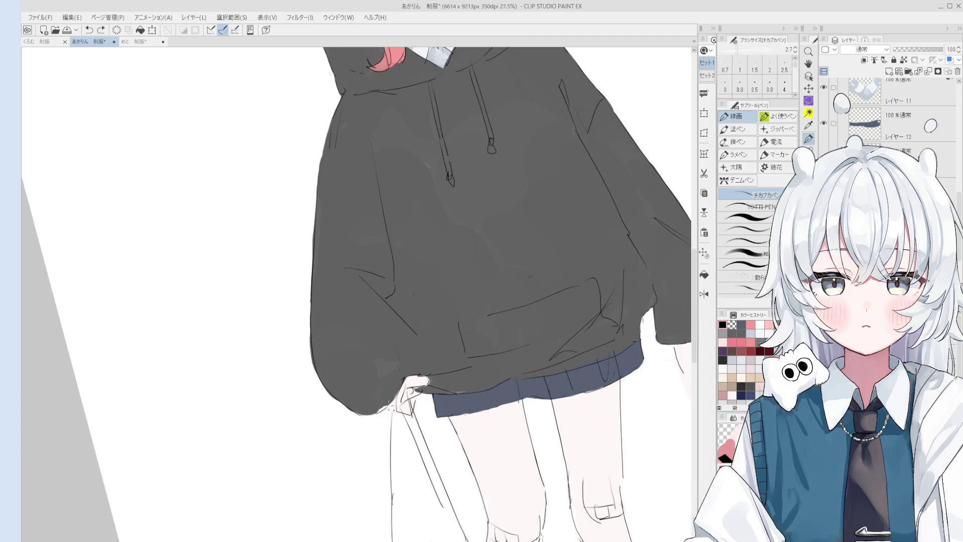
scroll(384, 410, "down", 2)
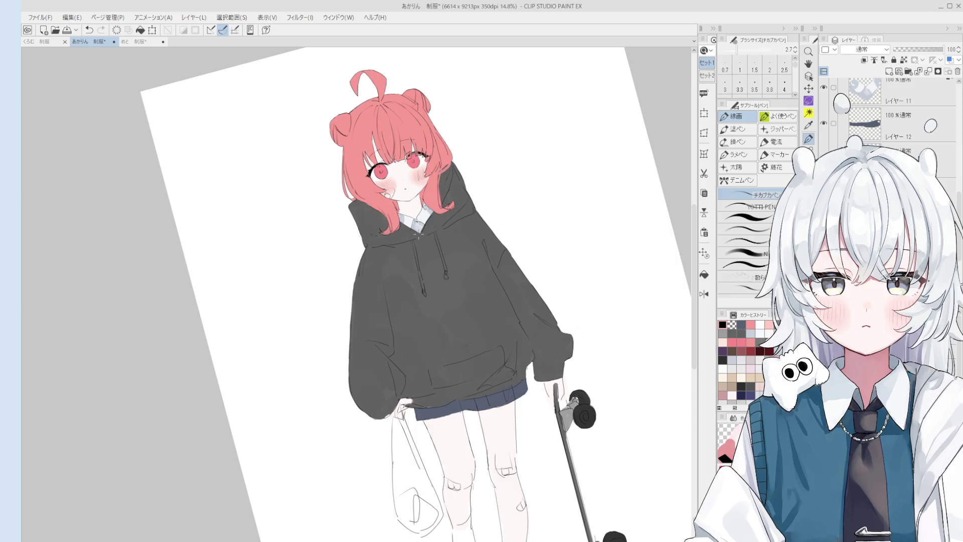
Step: Zoom in and select the hoodie layer from the canvas with Layer Selection
key("ctrl+plus")
key("b")
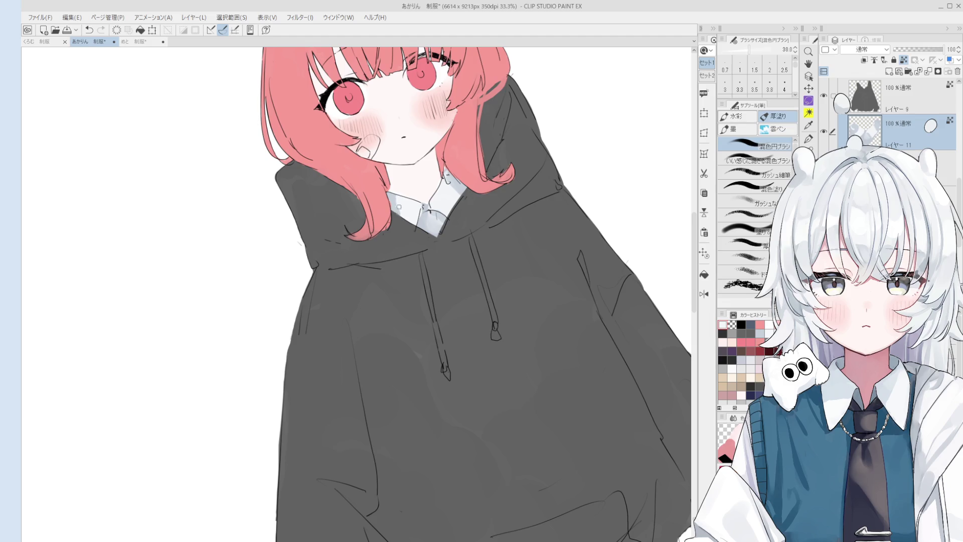
scroll(486, 284, "down", 6)
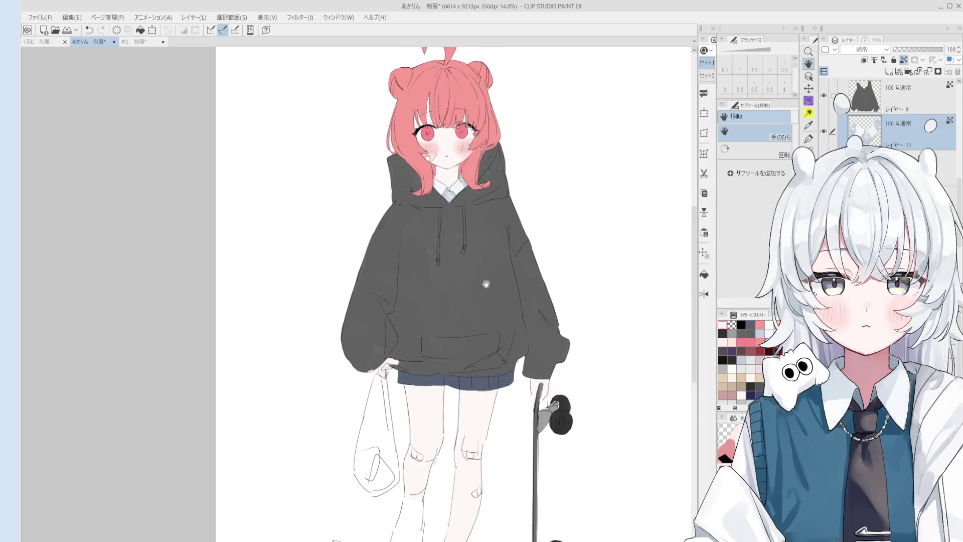
key("o")
left_click(487, 303)
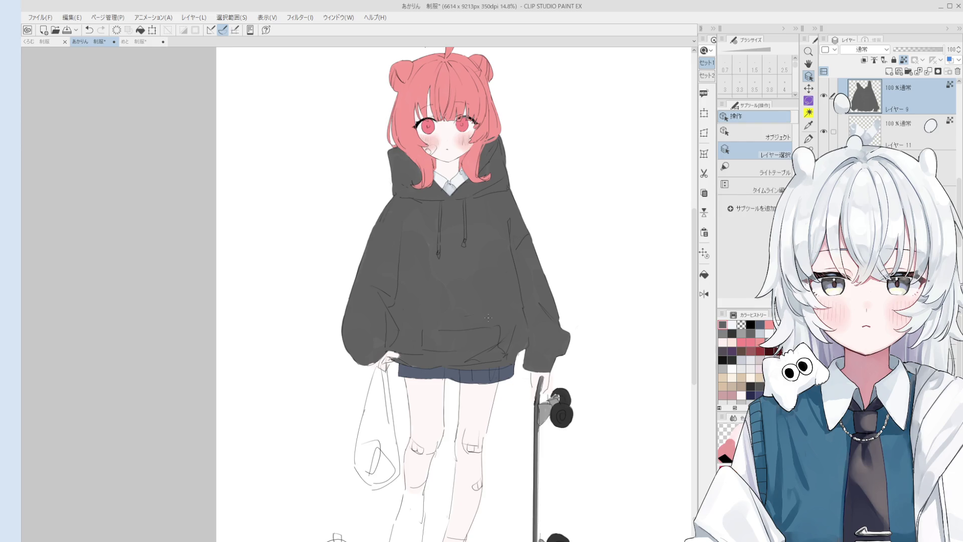
Step: Extend the diagonal hoodie fold line downward with the Pen
scroll(396, 291, "up", 2)
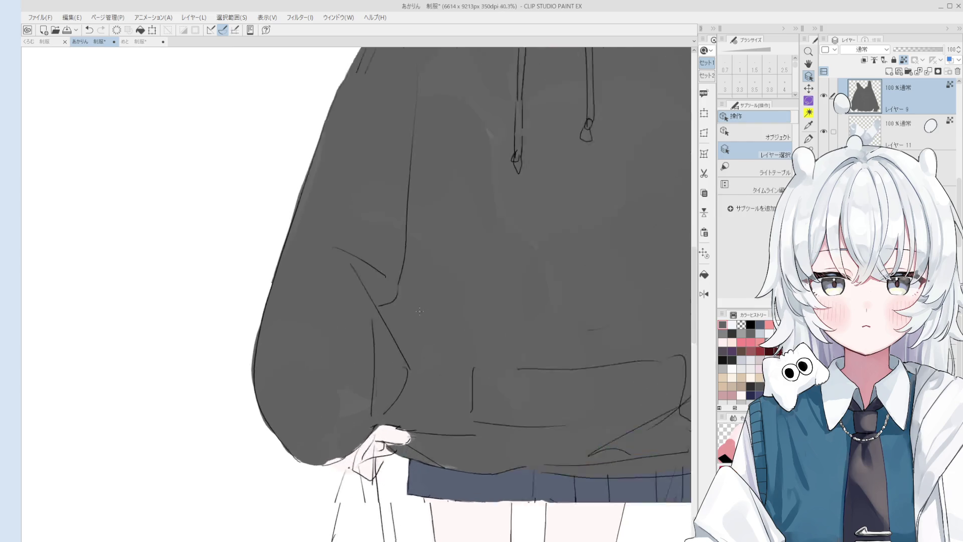
scroll(431, 321, "up", 2)
scroll(423, 310, "up", 1)
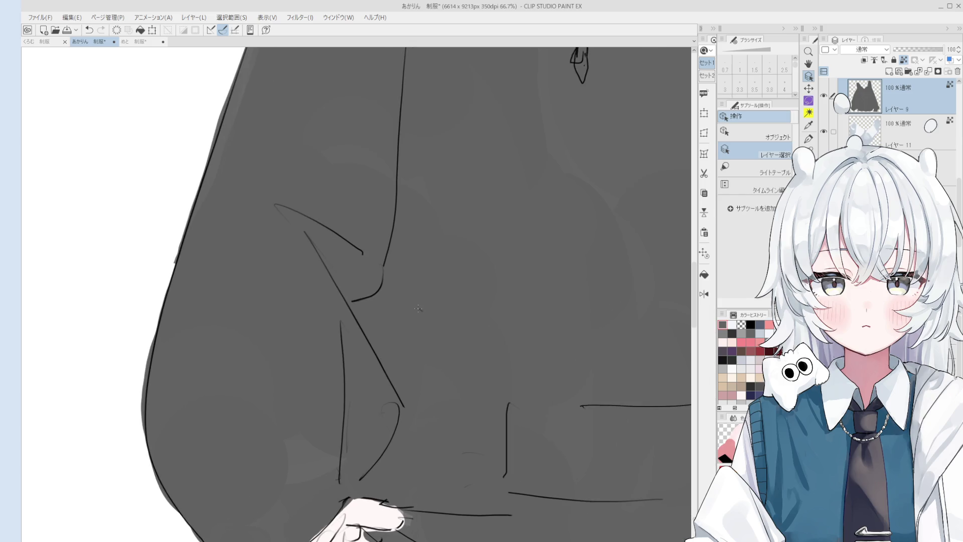
scroll(424, 311, "up", 3)
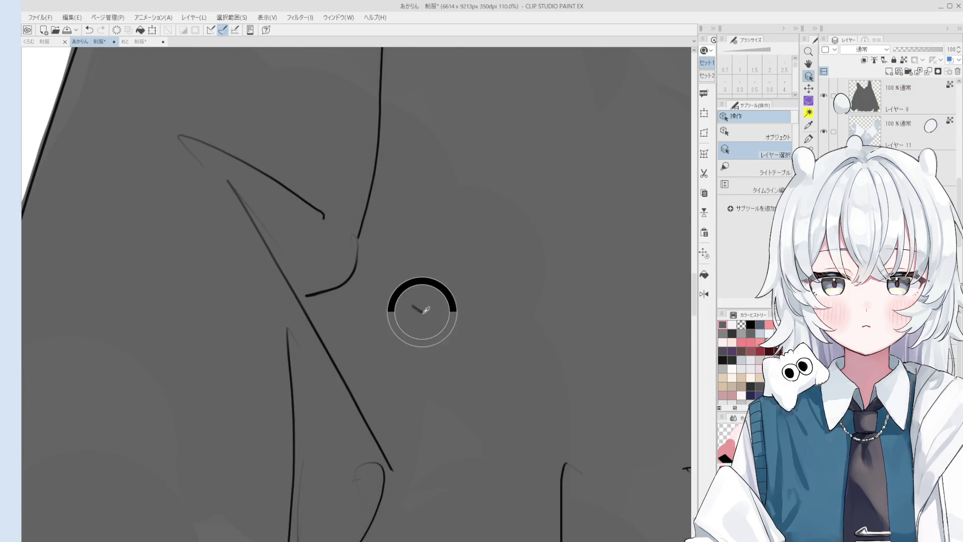
key("e")
scroll(426, 319, "down", 3)
key("p")
mouse_move(404, 399)
left_mouse_down()
mouse_move(374, 464)
mouse_move(350, 456)
mouse_move(333, 329)
left_mouse_up()
Step: Erase stray lines around the new fold with a broad eraser
key("e")
key("p")
scroll(333, 329, "down", 4)
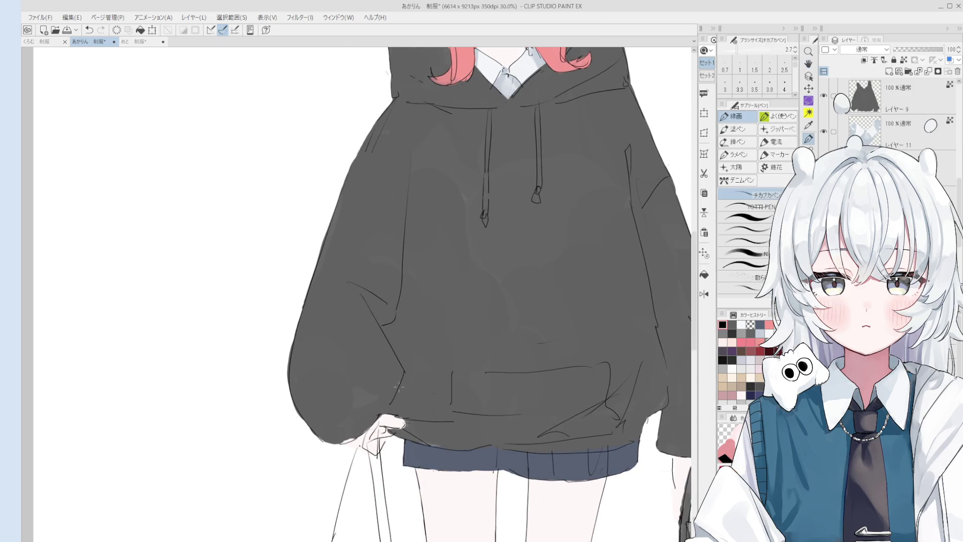
scroll(469, 502, "up", 1)
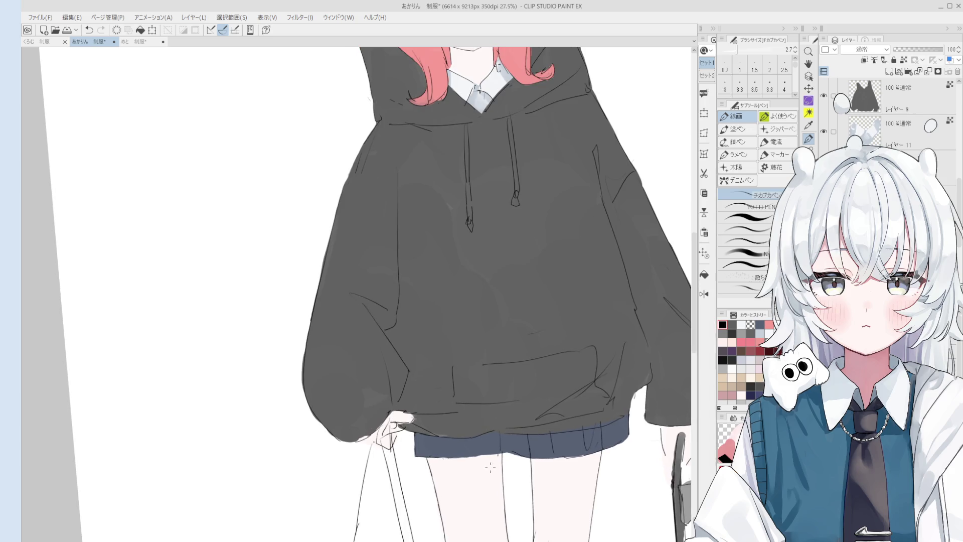
key("minus")
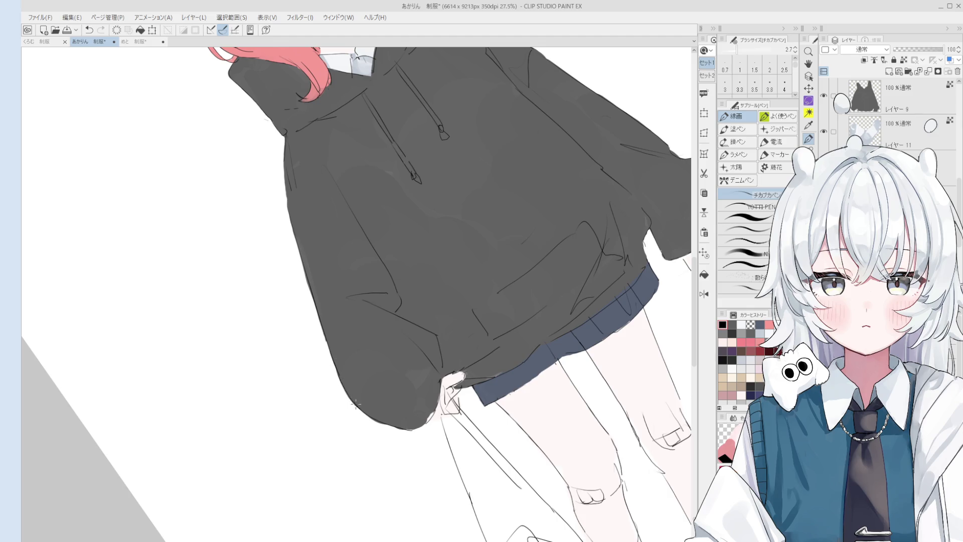
key("e")
scroll(351, 361, "down", 1)
key("asciicircum")
key("asciicircum")
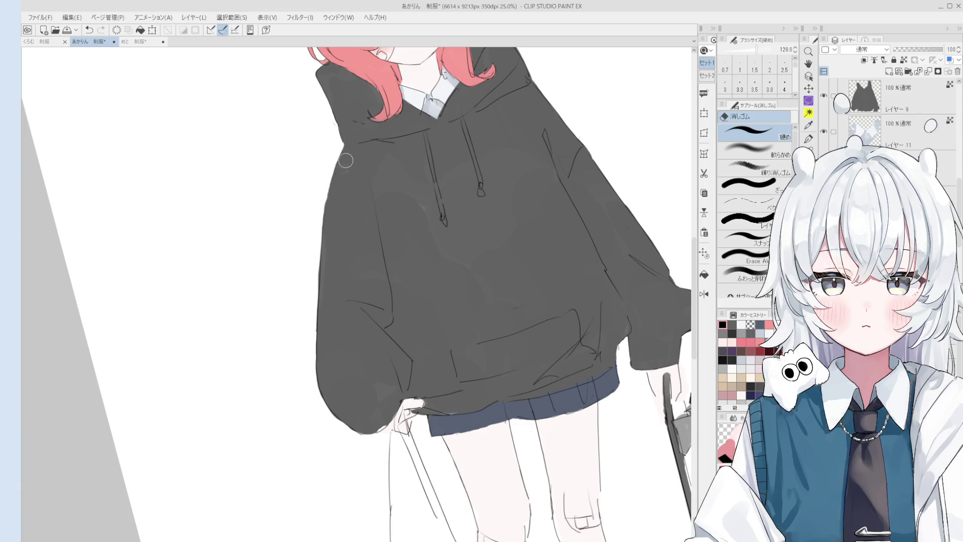
key("p")
Step: Reframe the whole figure upright and erase remaining stray hoodie lines
scroll(354, 145, "down", 2)
key("h")
left_click_drag(410, 196, 450, 246)
key("asciicircum")
scroll(426, 243, "up", 2)
key("e")
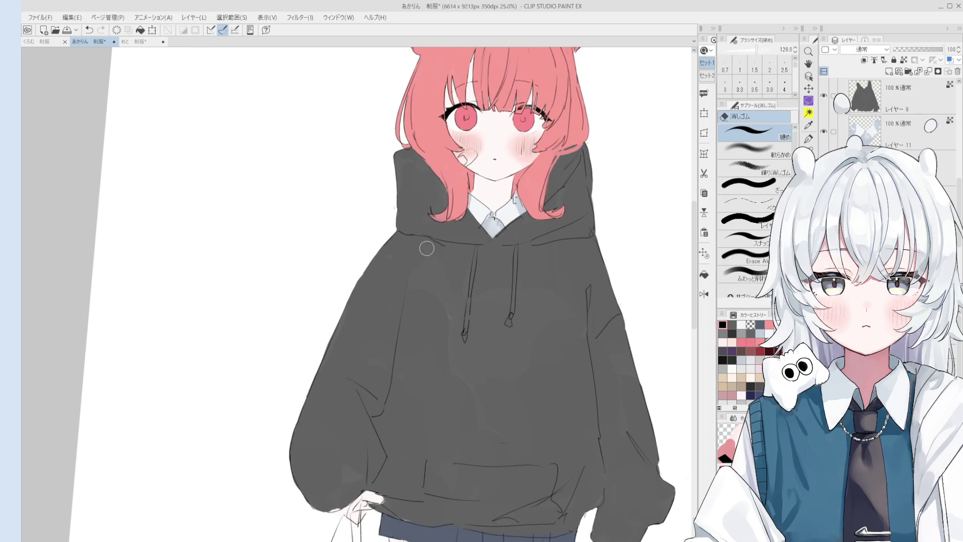
key("p")
scroll(422, 240, "down", 3)
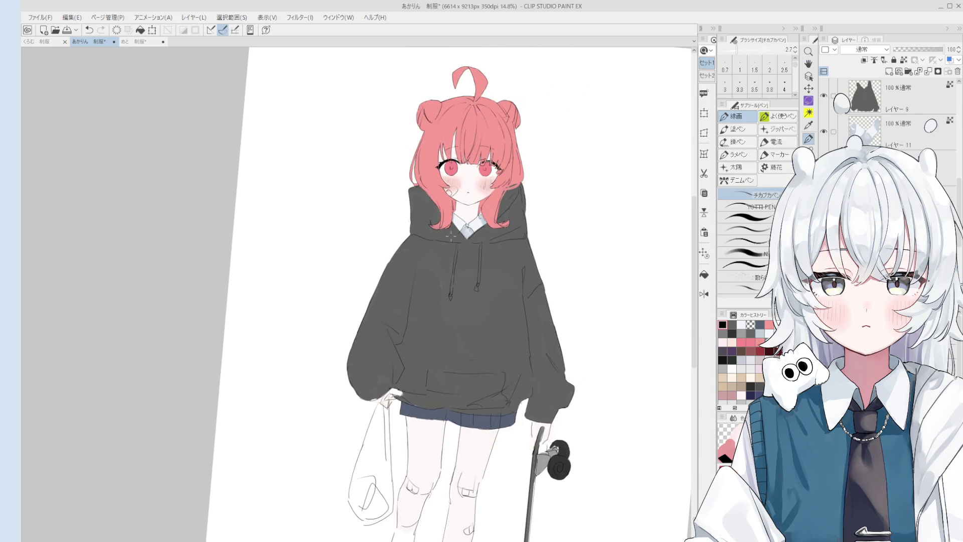
key("e")
scroll(446, 251, "up", 4)
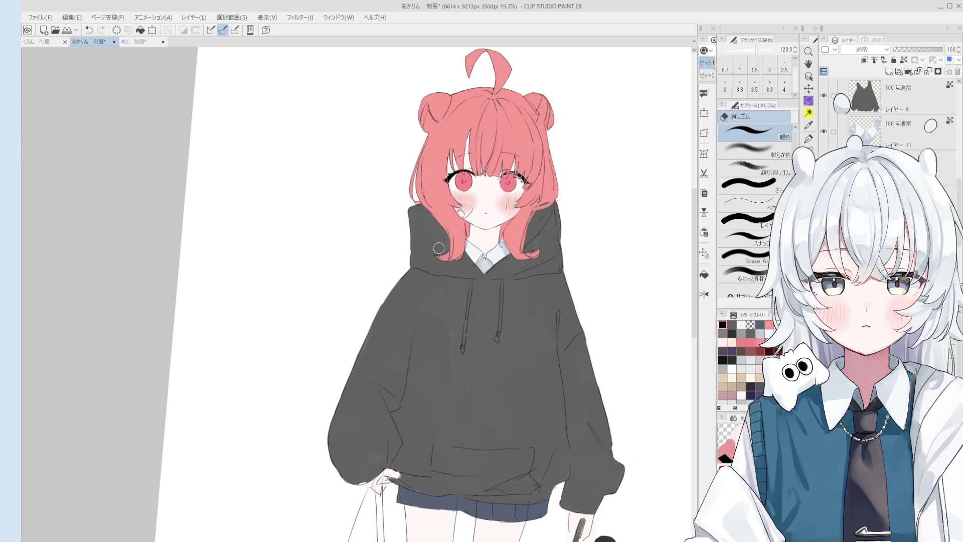
key("p")
scroll(429, 266, "up", 2)
Step: Erase and redraw the tip of the hair curl
key("e")
left_click_drag(425, 270, 430, 279)
key("p")
scroll(422, 270, "down", 2)
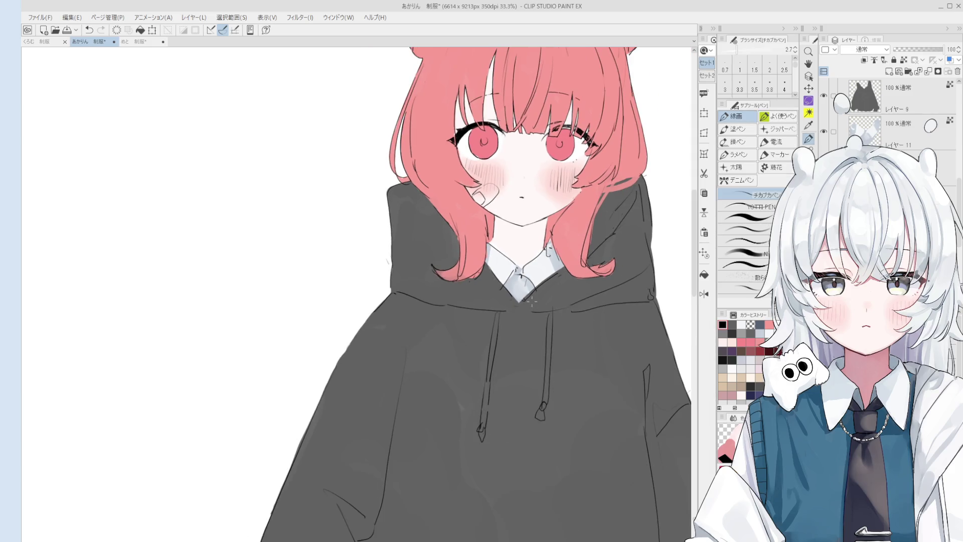
Step: Erase small line bits near the hood and add small strokes, undoing the last one
key("e")
mouse_move(494, 351)
left_mouse_down()
mouse_move(501, 332)
mouse_move(509, 356)
left_mouse_up()
key("p")
left_click_drag(512, 300, 519, 307)
key("minus")
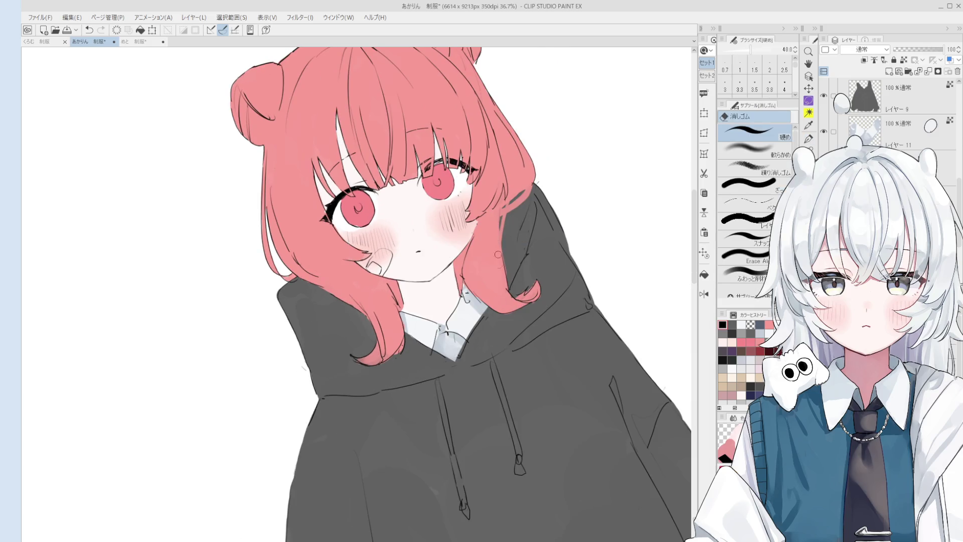
key("p")
key("ctrl+z")
key("e")
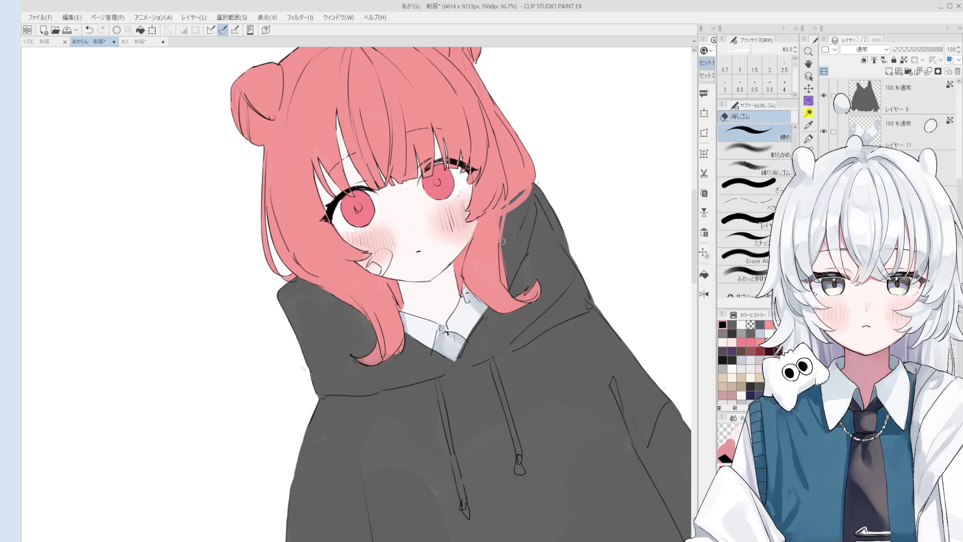